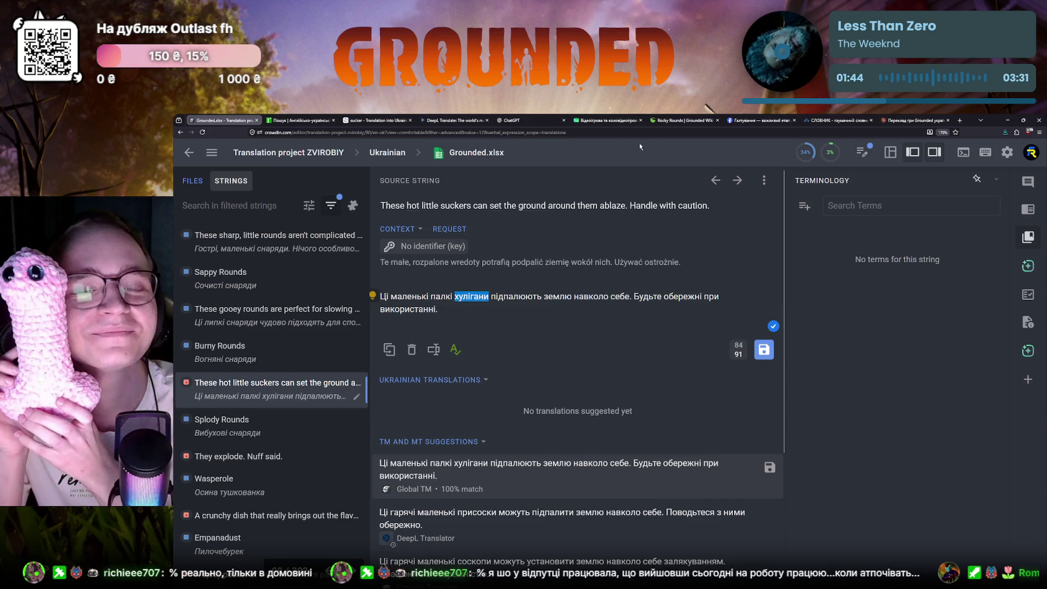
- Go to google.com and search "хуліган синоніми" for synonyms of хуліган
click(834, 120)
click(431, 133)
click(431, 133)
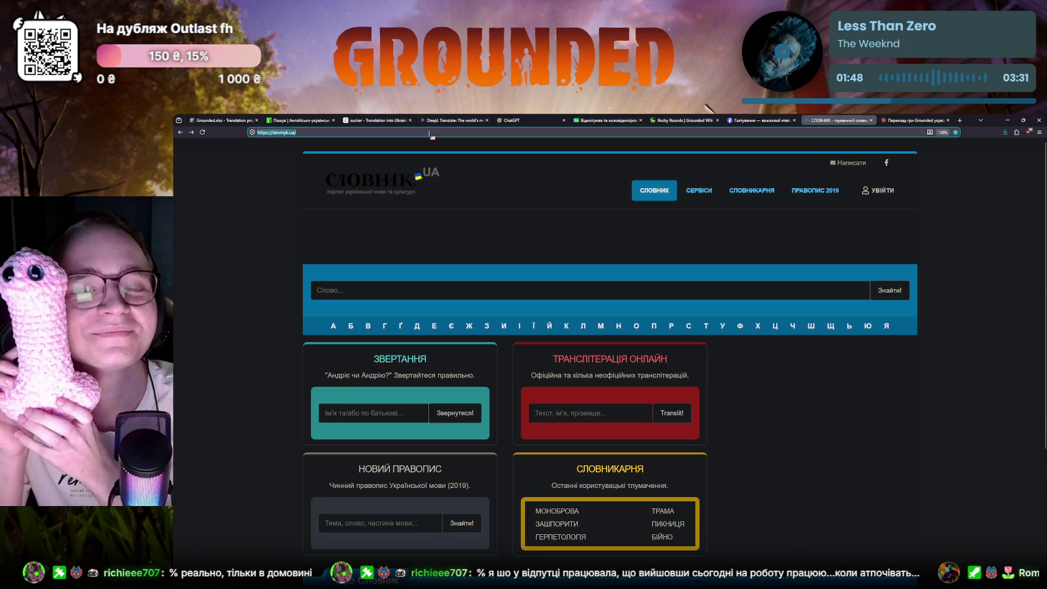
text(google.com)
key(Return)
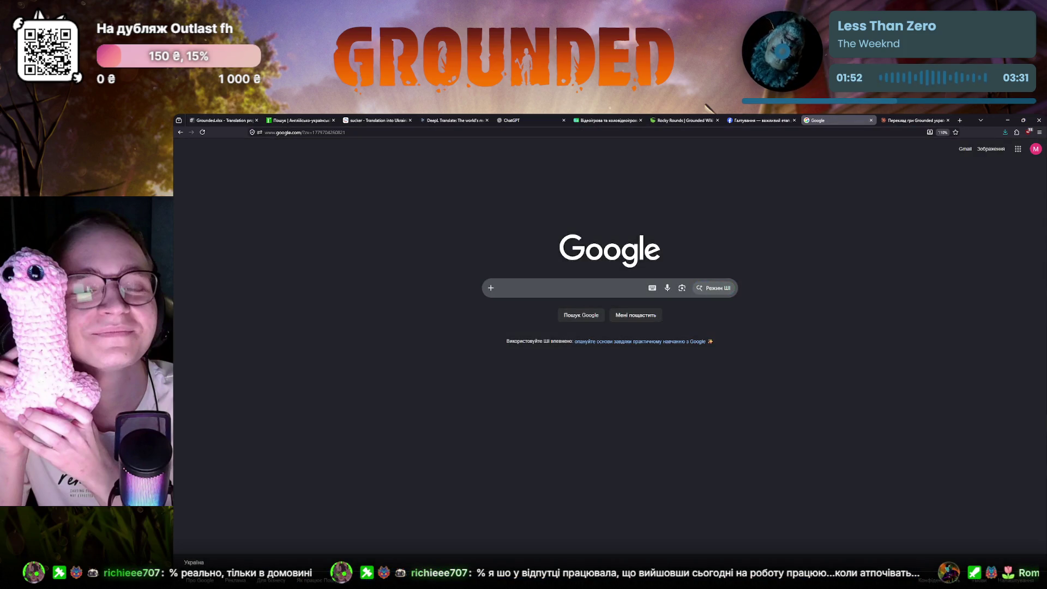
text(д)
key(BackSpace)
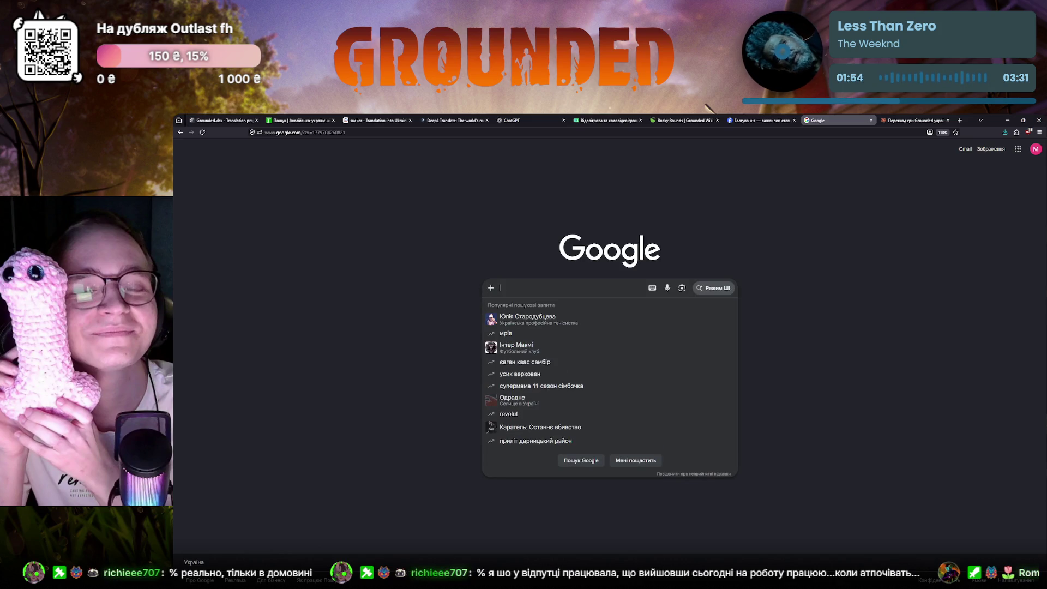
text(хуліган)
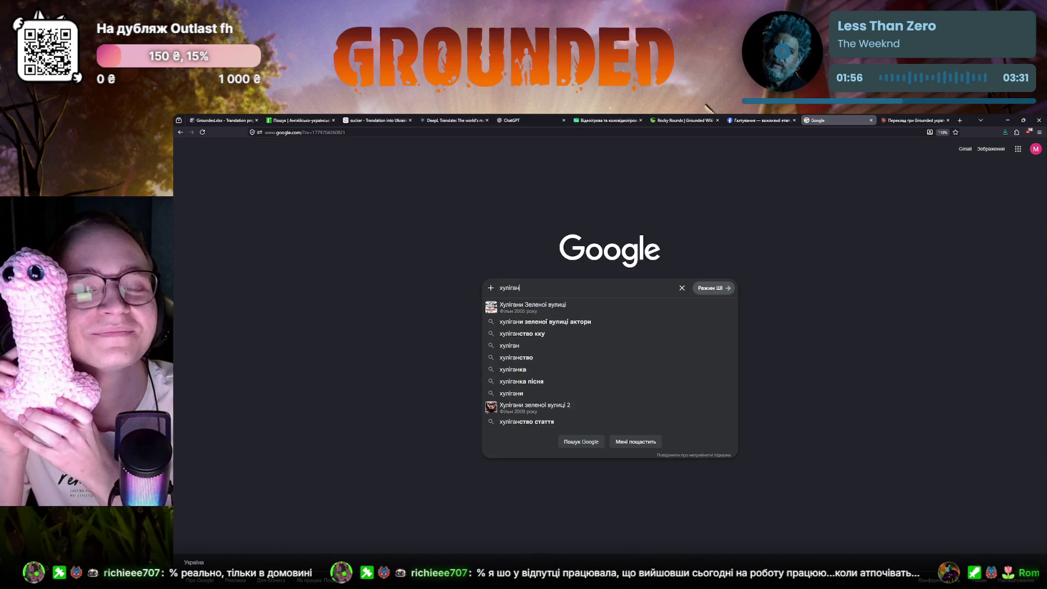
text( синоніми)
key(Return)
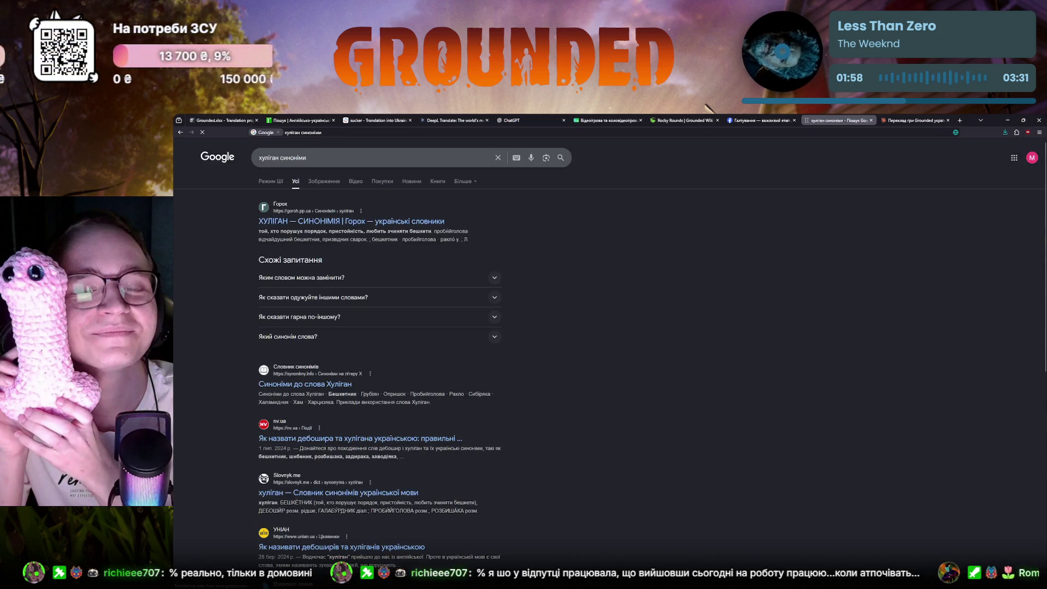
click(300, 224)
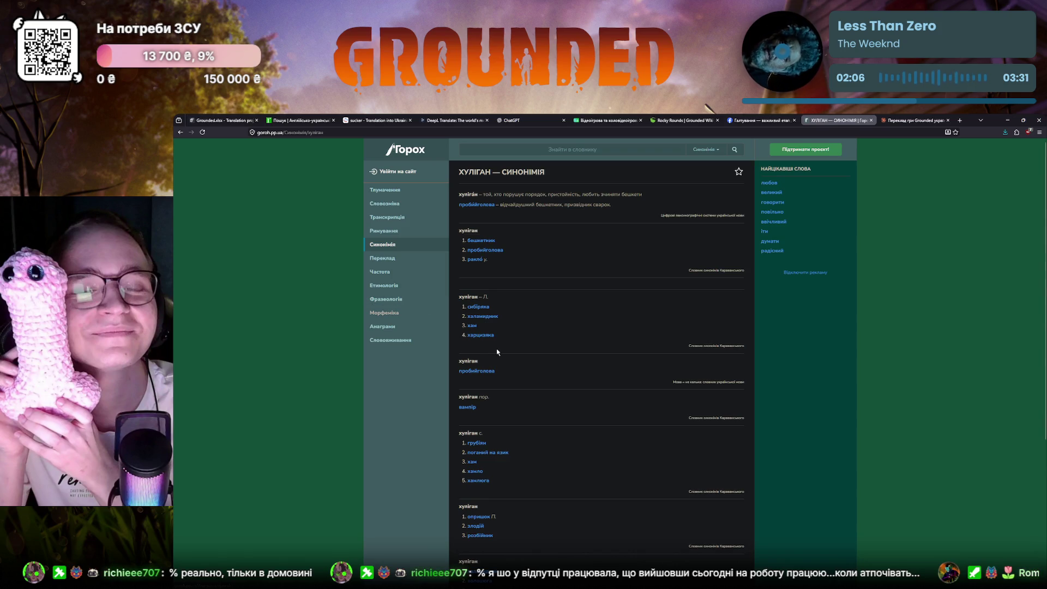
scroll(491, 343, down, 3)
scroll(501, 351, down, 1)
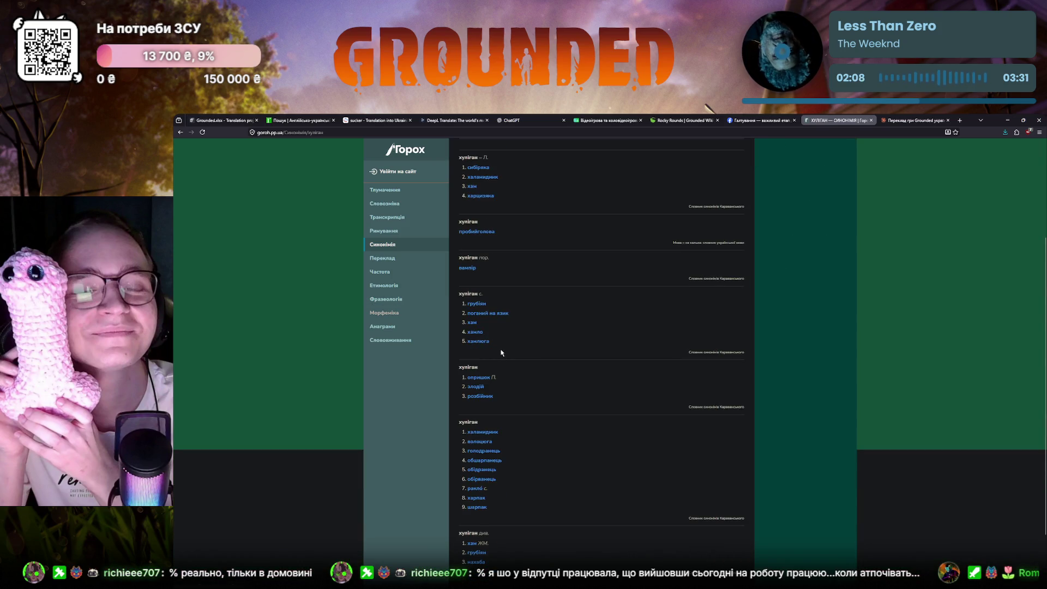
ctrl+scroll(506, 353, up, 4)
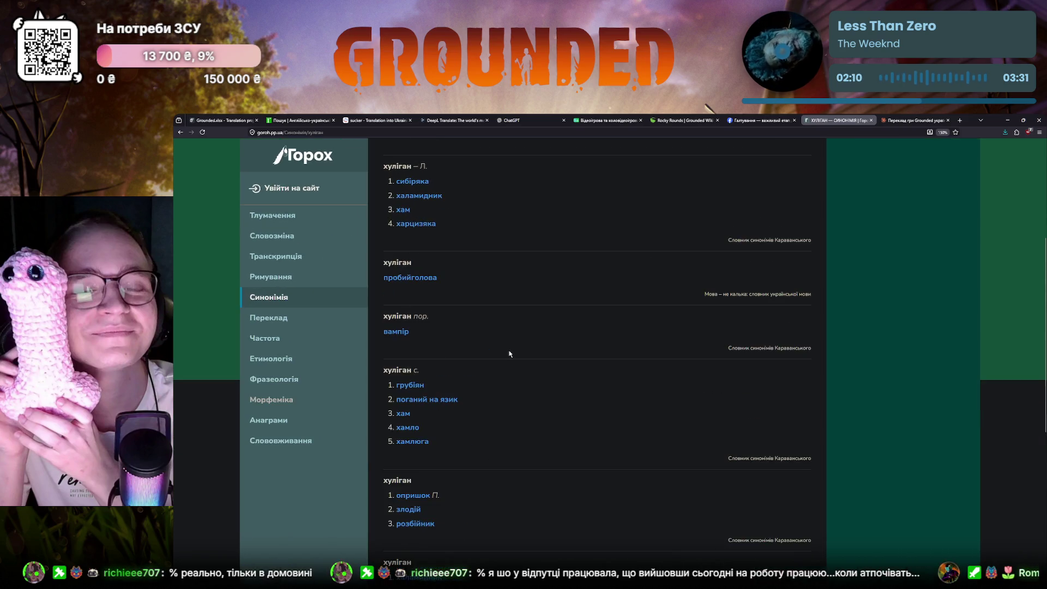
scroll(508, 353, down, 3)
scroll(511, 354, down, 3)
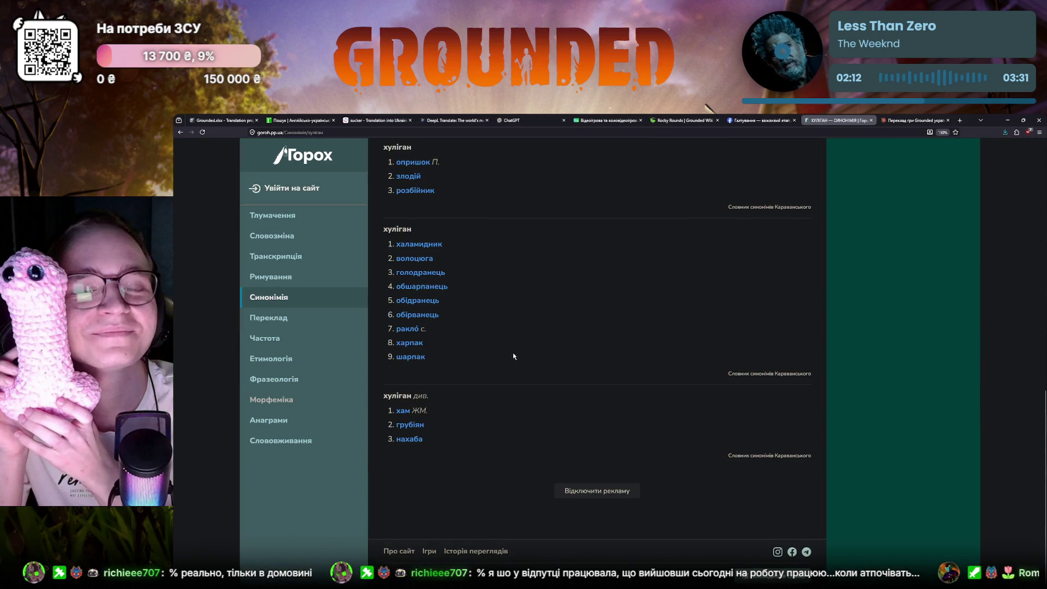
scroll(513, 353, up, 5)
scroll(513, 352, up, 5)
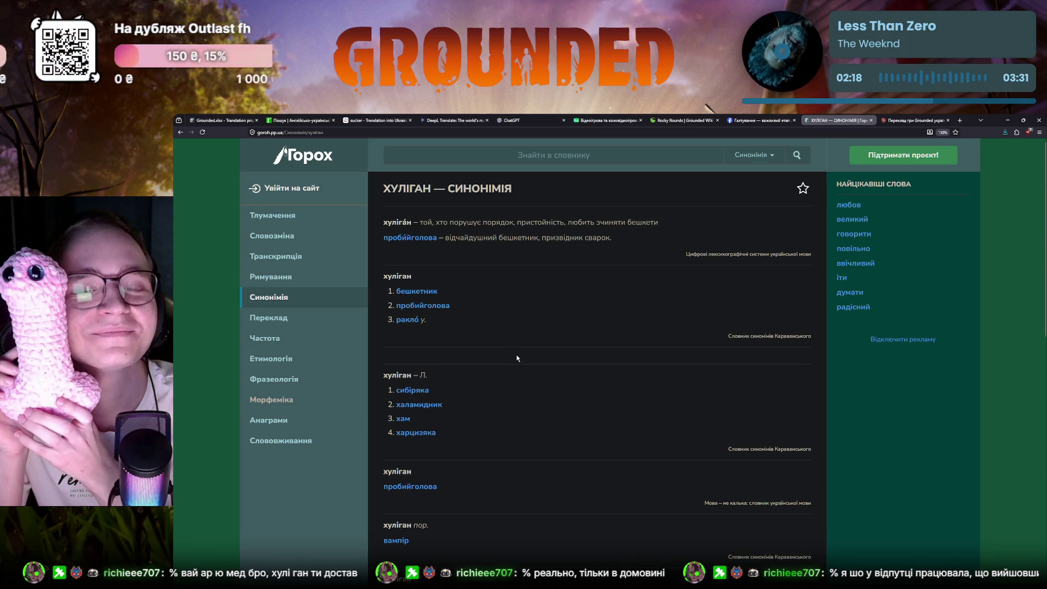
click(180, 132)
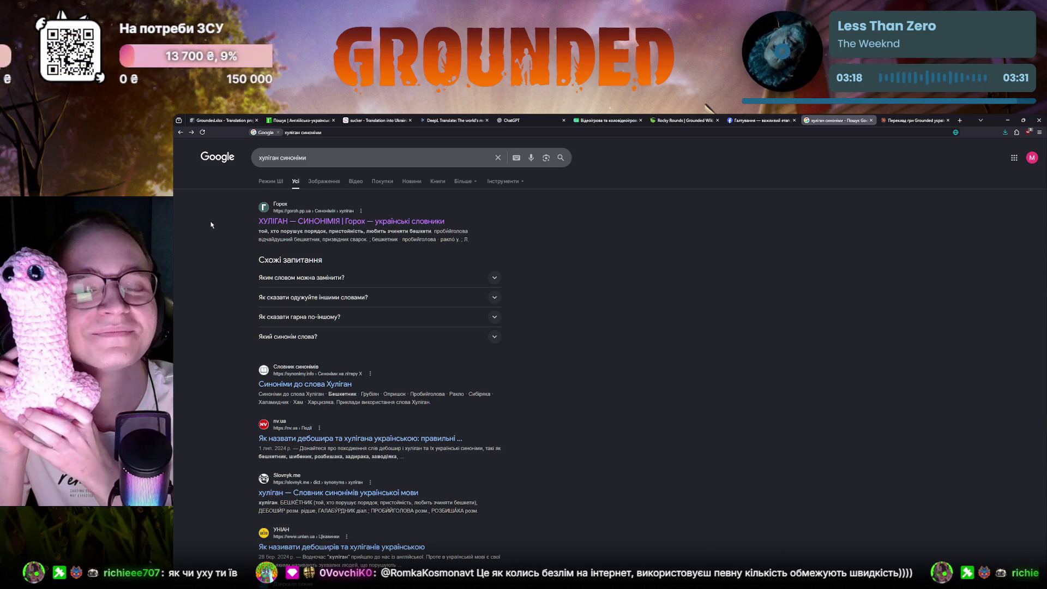
- Review the translation, select the word палкі, then start a new blank browser tab
click(215, 121)
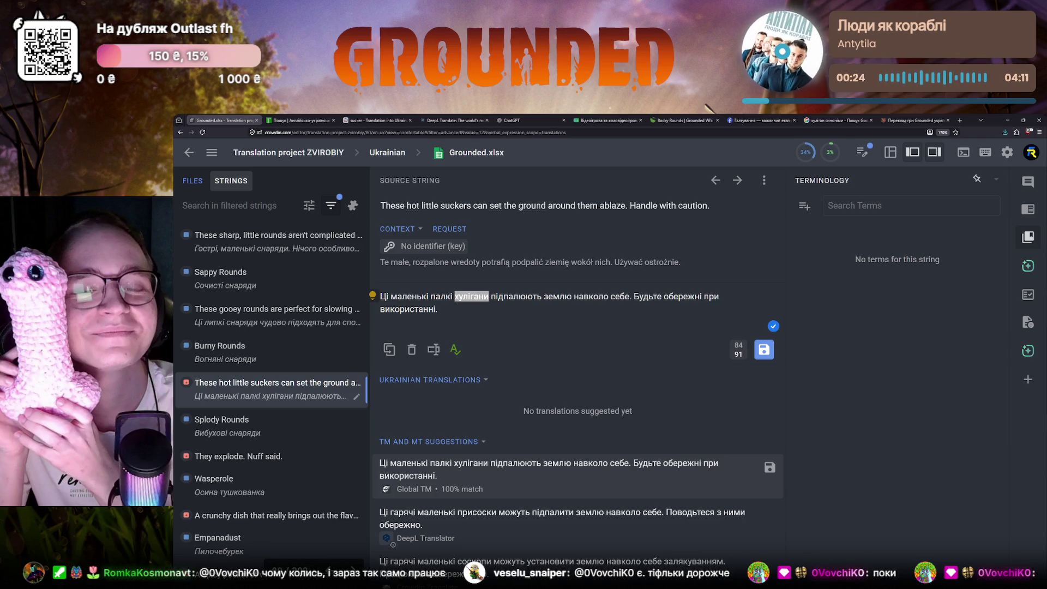
click(513, 353)
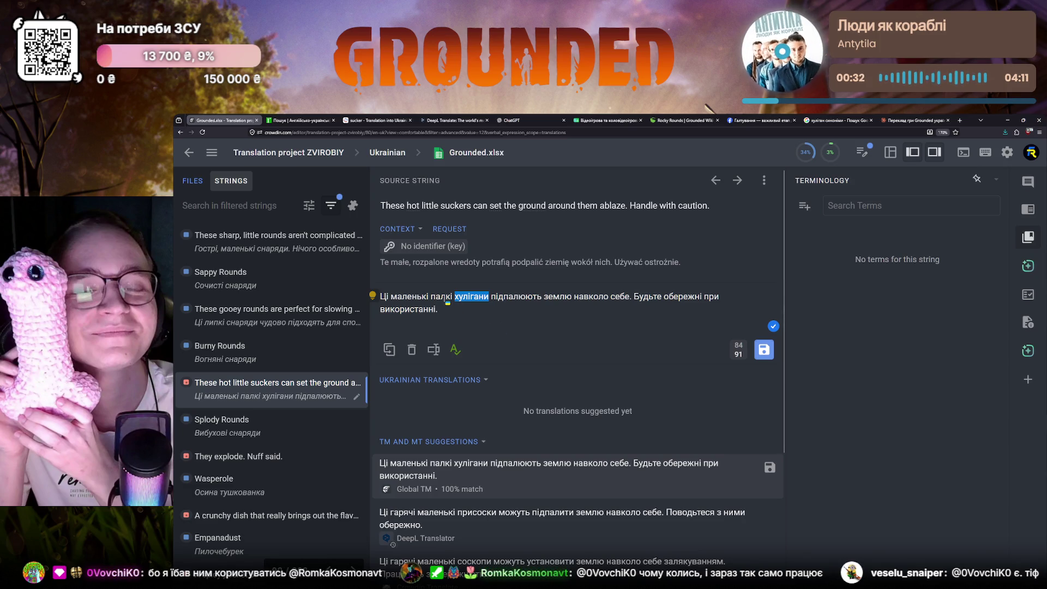
click(448, 301)
double_click(446, 299)
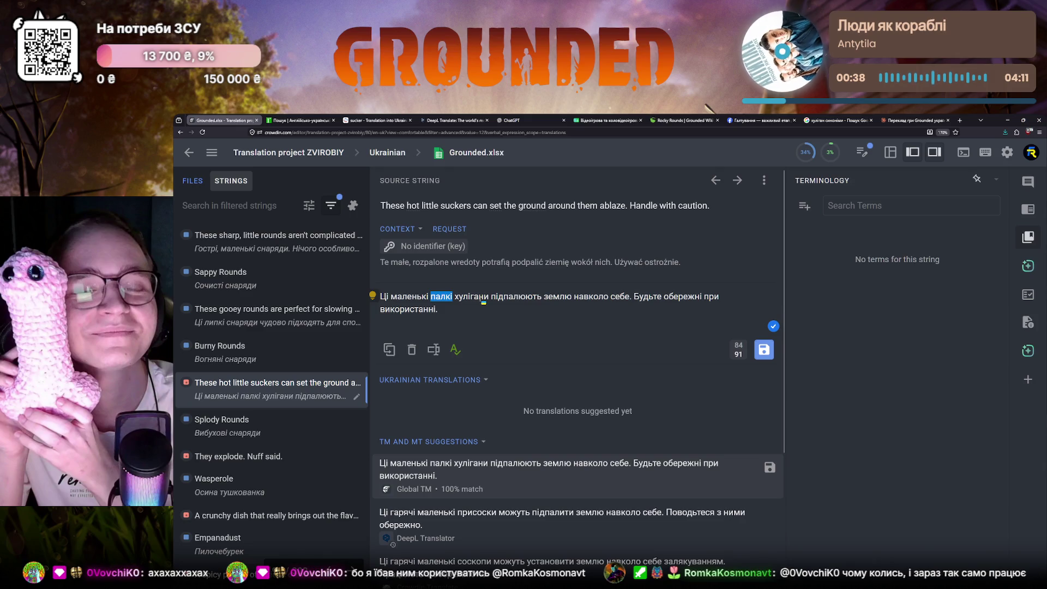
click(960, 121)
text(slovnyk.ua)
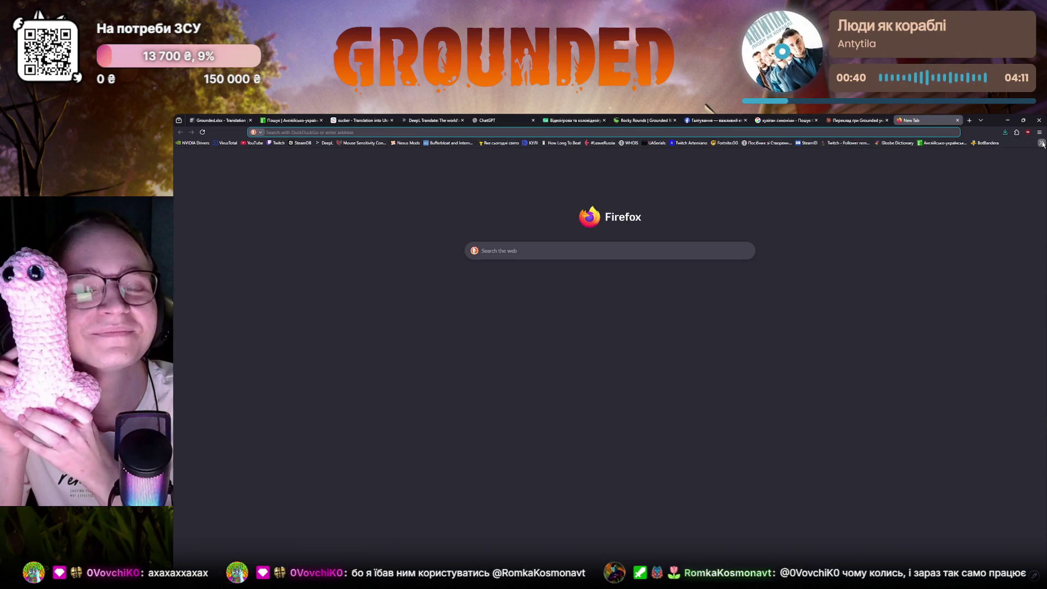
- Load slovnyk.ua, read the definition of шибеник (same as бешкетник), and go back to Crowdin
key(Return)
text(шибеник)
key(Return)
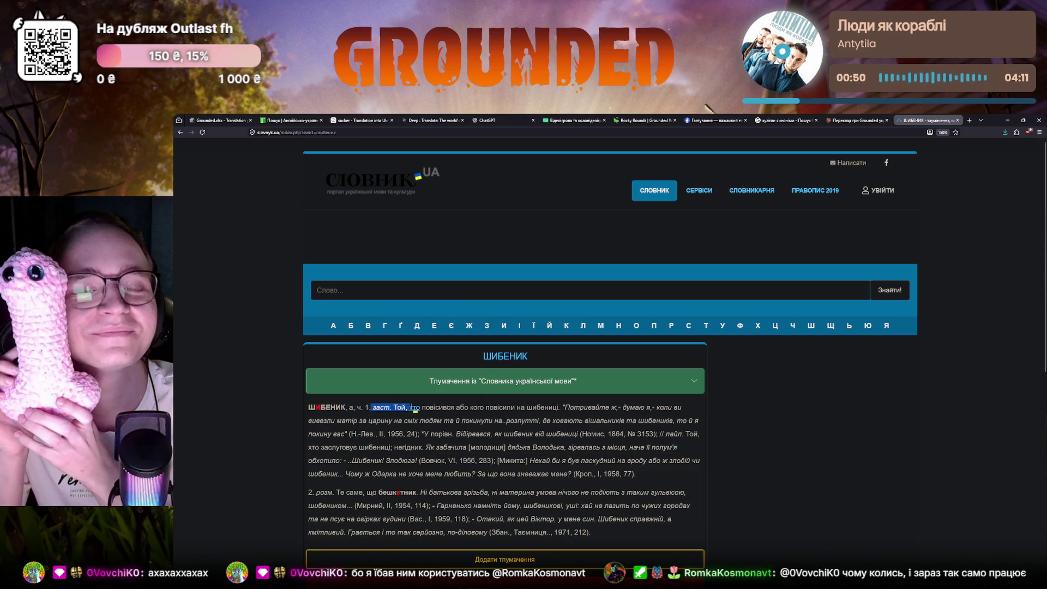
drag(373, 407, 461, 407)
click(515, 402)
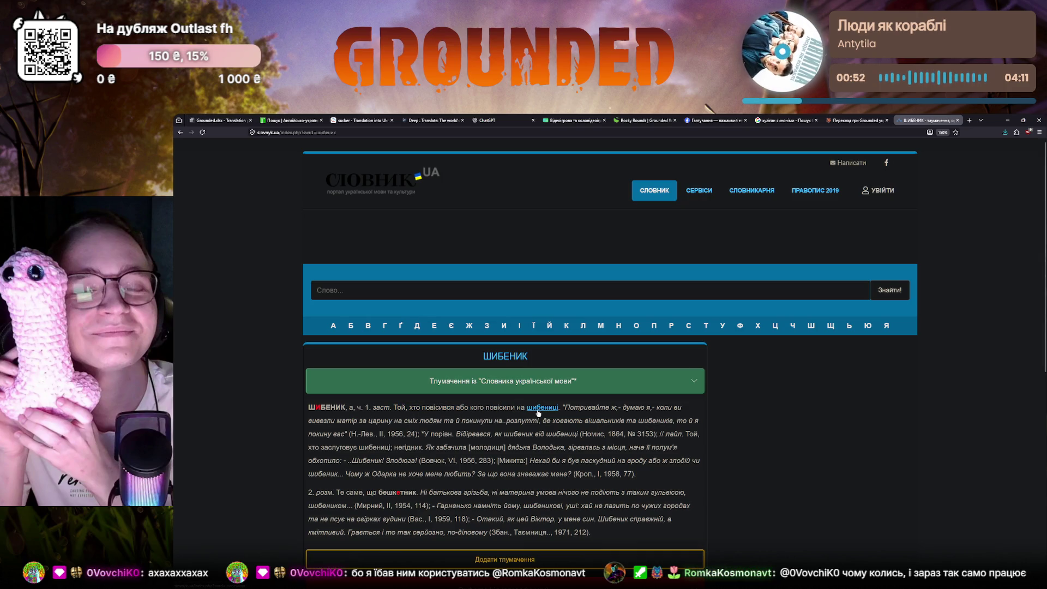
scroll(460, 411, down, 2)
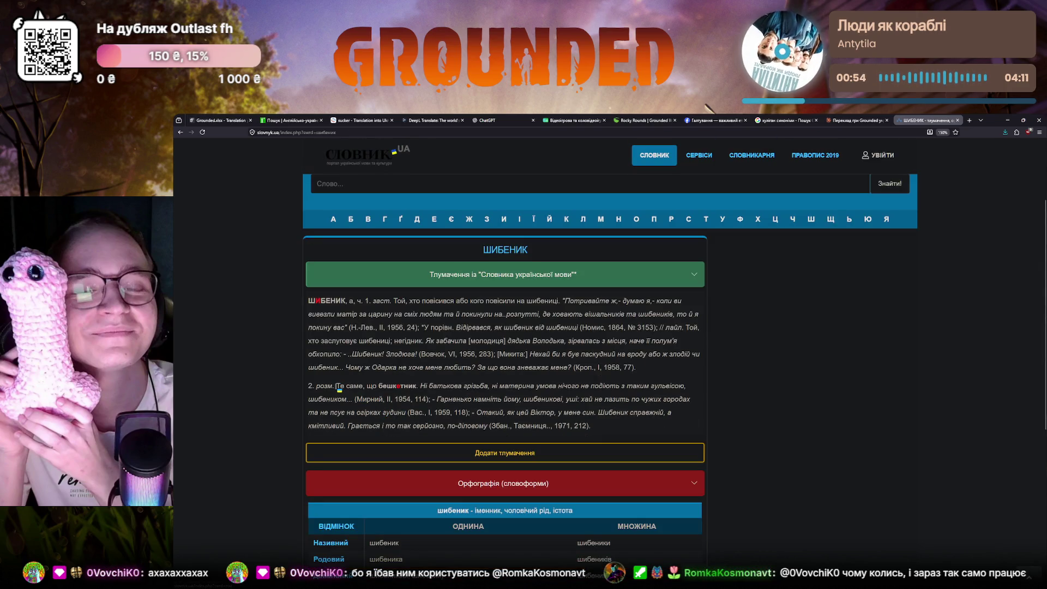
drag(337, 388, 417, 388)
click(275, 383)
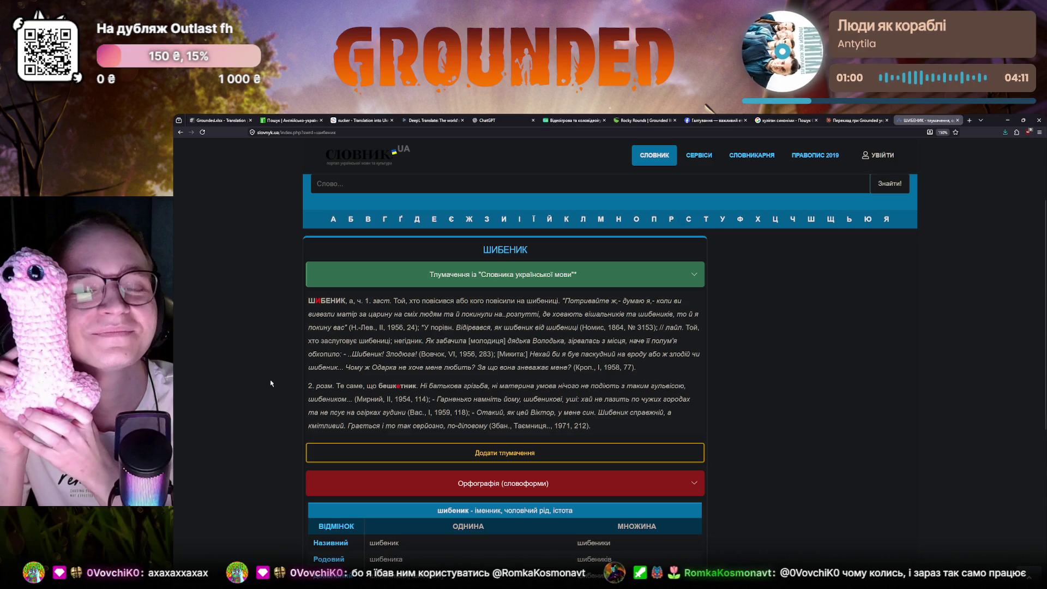
click(219, 121)
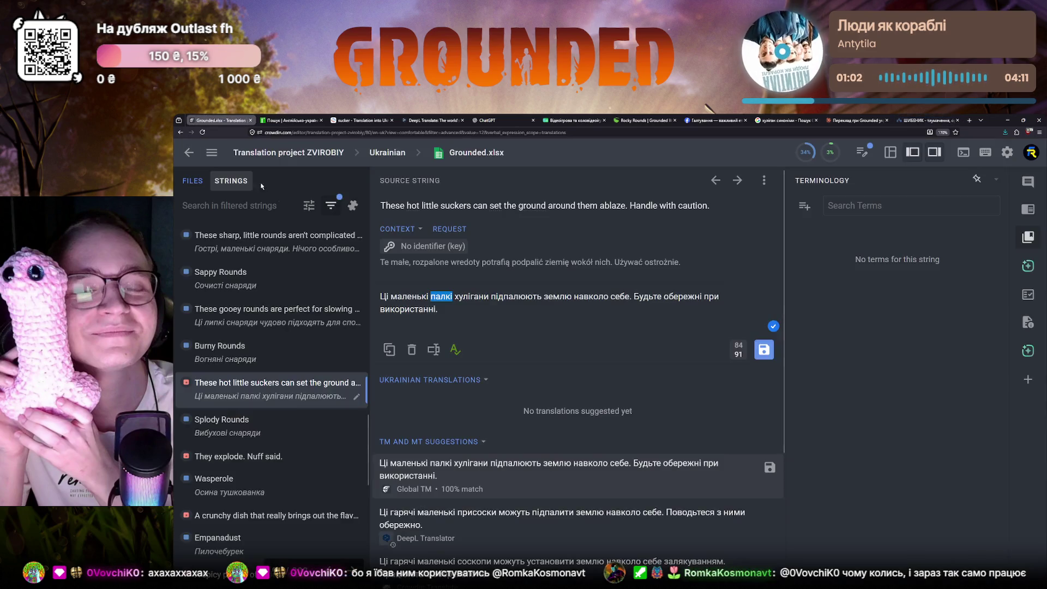
- Change хулігани to шибеники and палкі to розпалені, then view the sucker dictionary results
double_click(459, 296)
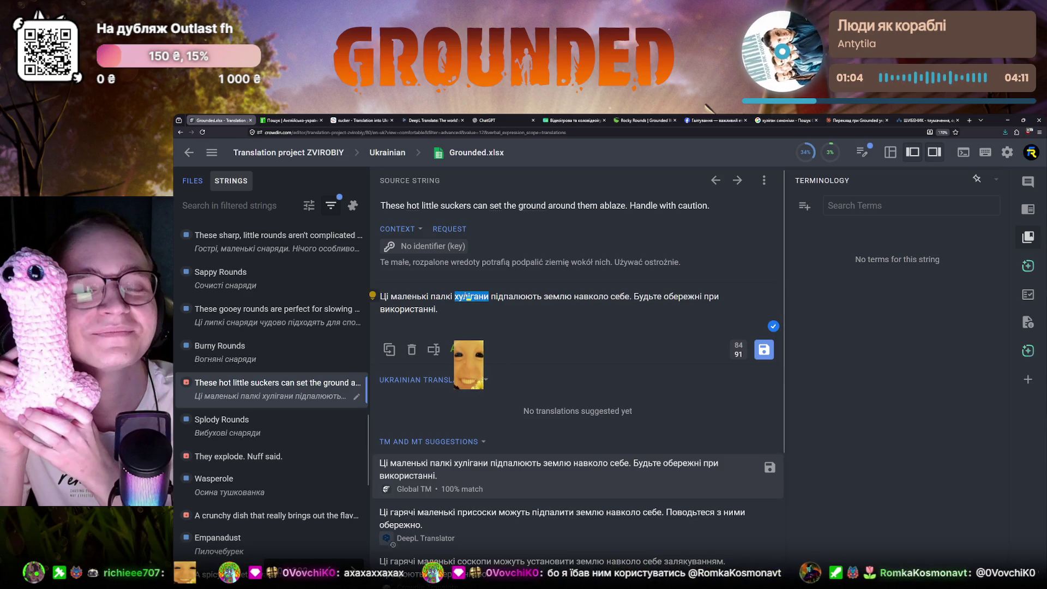
text(шибеники)
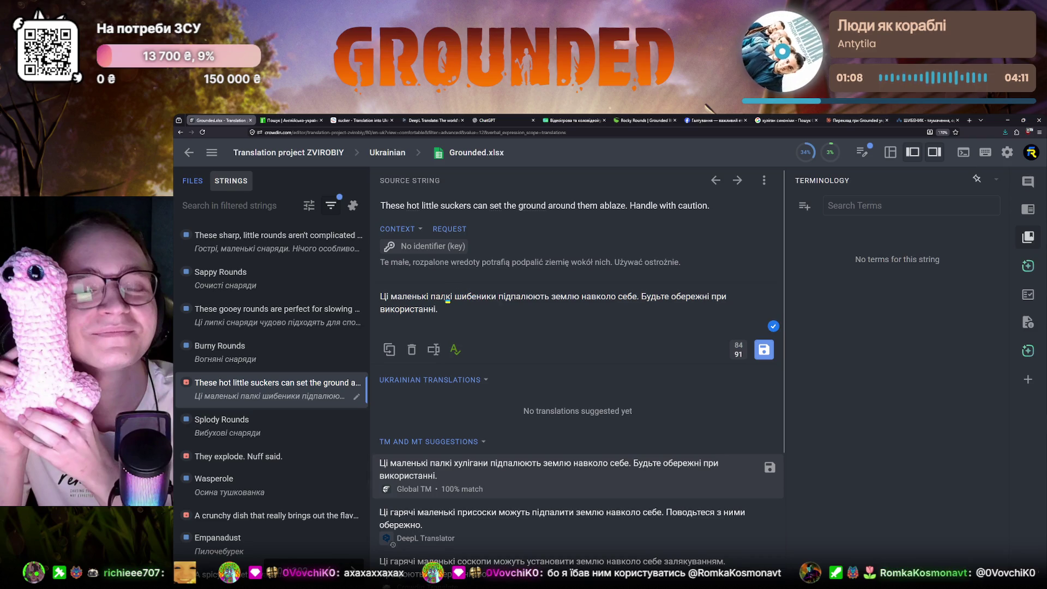
double_click(446, 298)
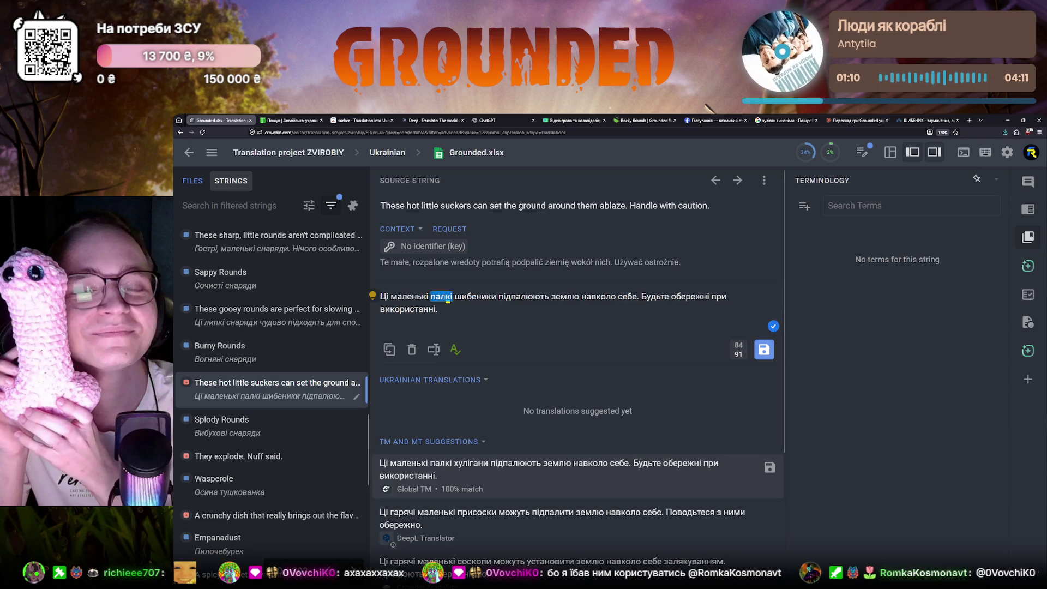
text(розпалені)
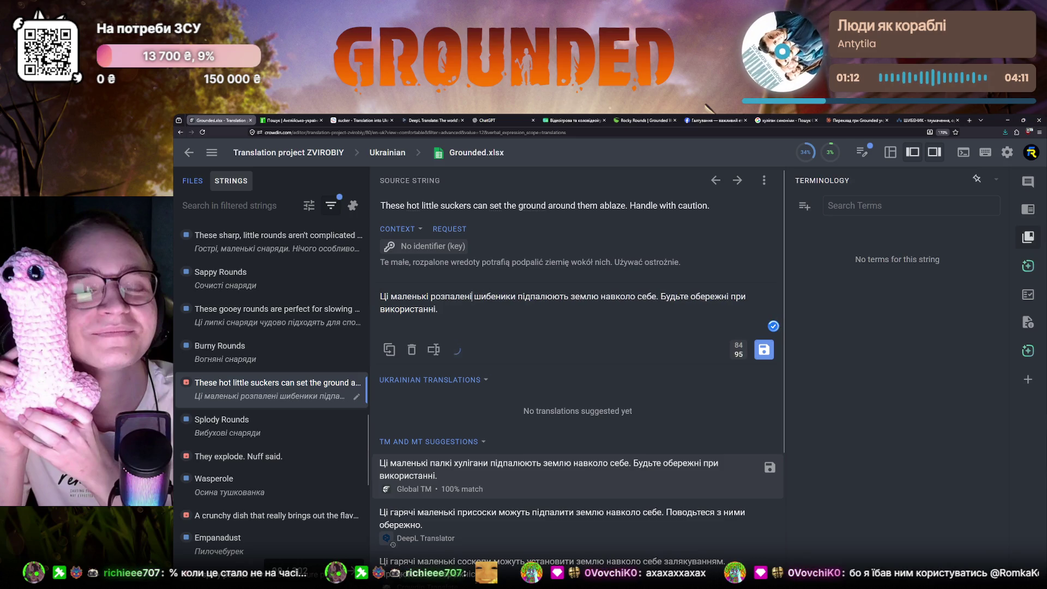
double_click(443, 298)
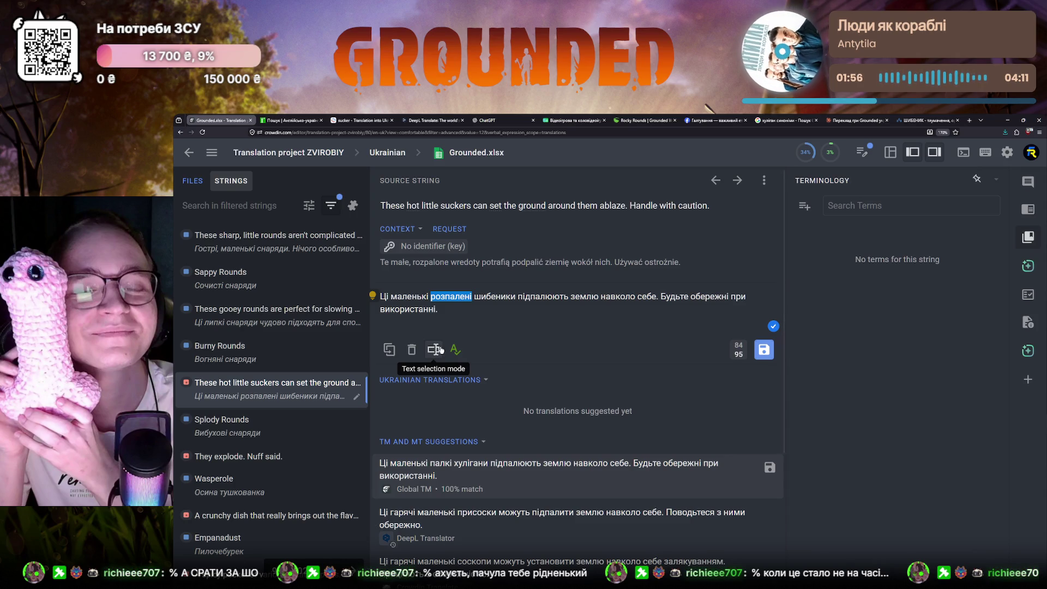
click(278, 120)
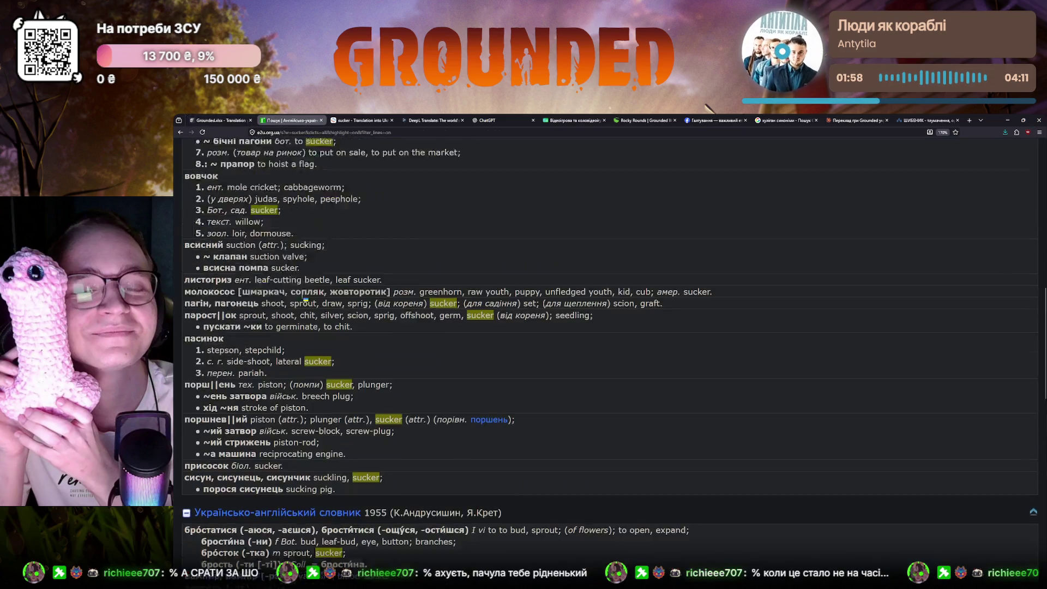
text(hot)
- Search r2u.org.ua for hot (гарячий, розпечений, запальний) and return to Crowdin
key(Return)
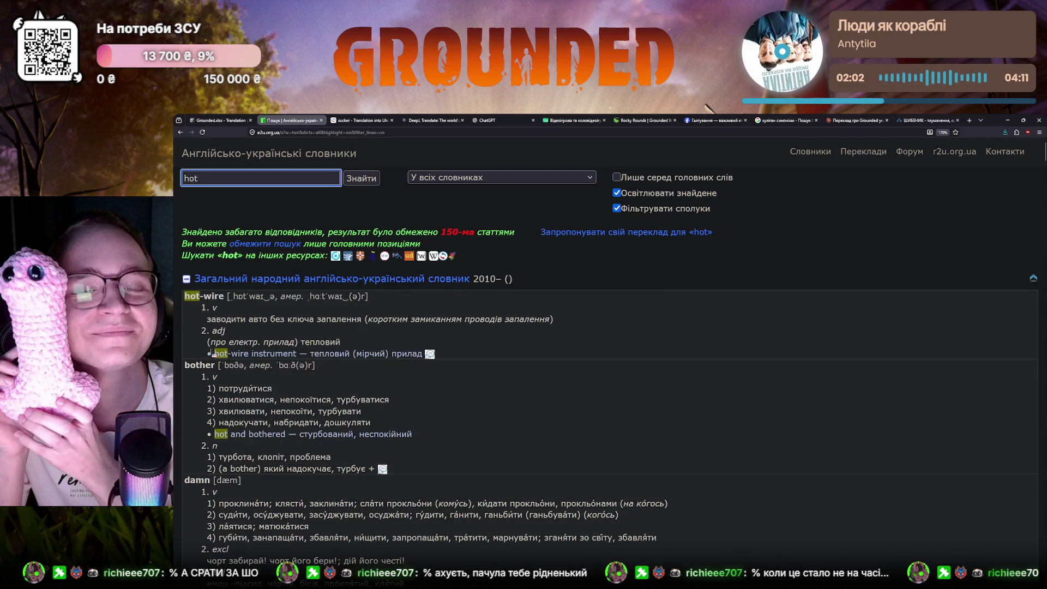
scroll(223, 407, down, 5)
scroll(224, 407, down, 5)
scroll(223, 407, down, 5)
scroll(226, 407, down, 3)
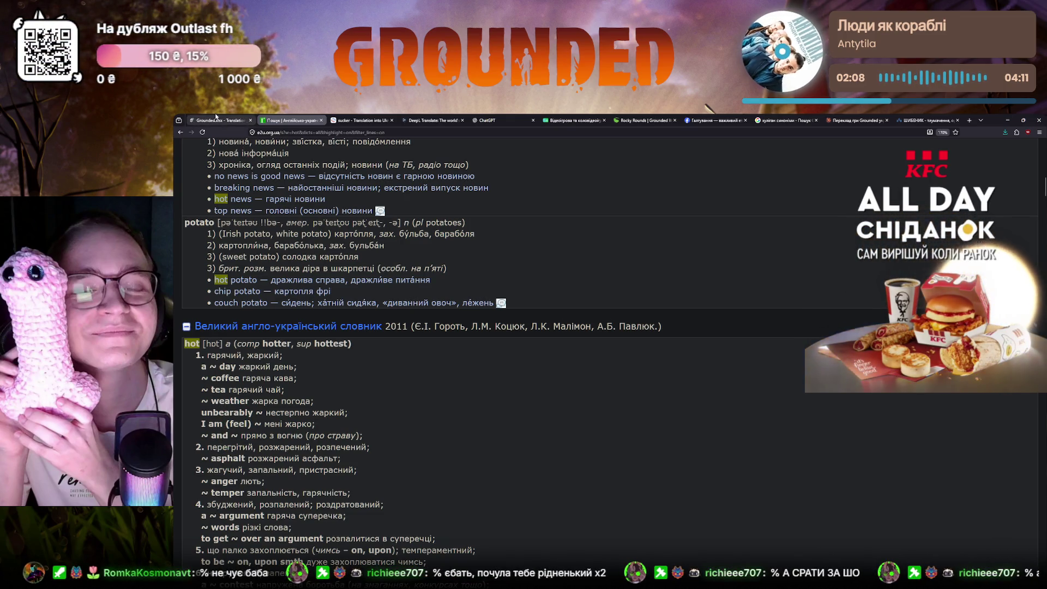
key(ctrl+shift+Tab)
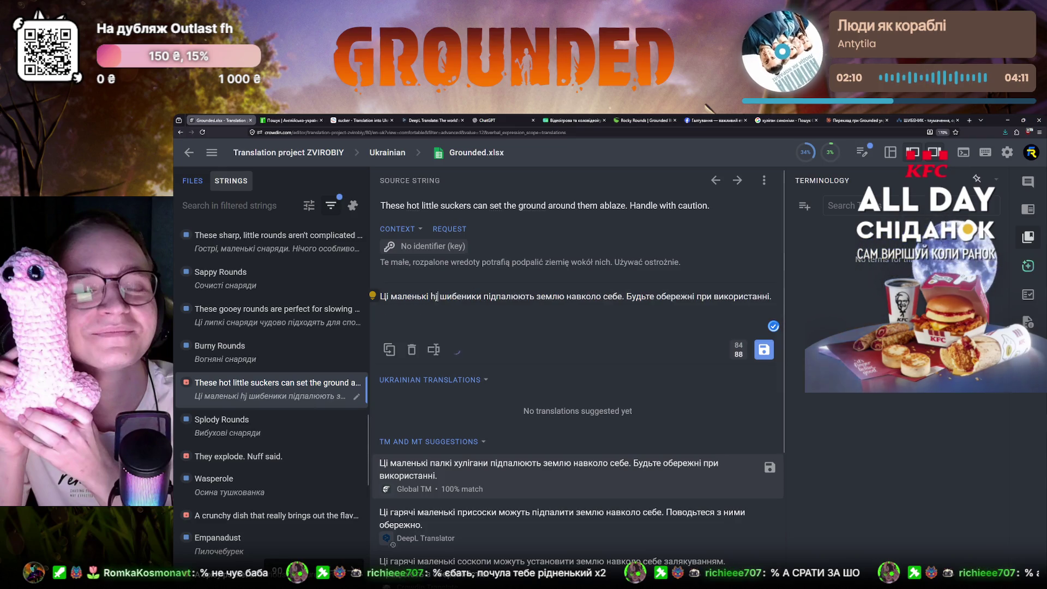
text(розпечекн)
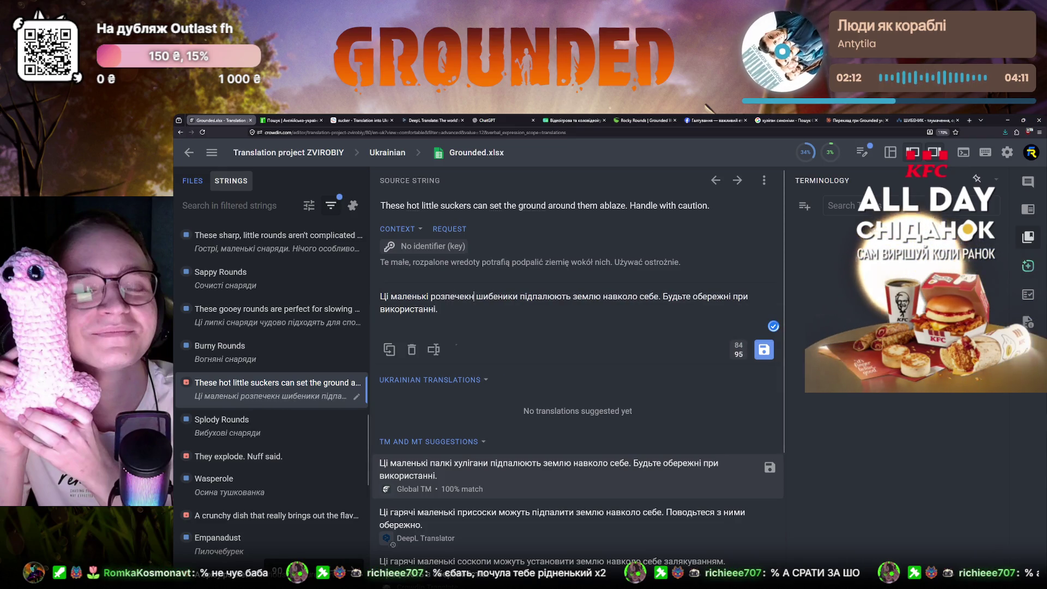
text(чені)
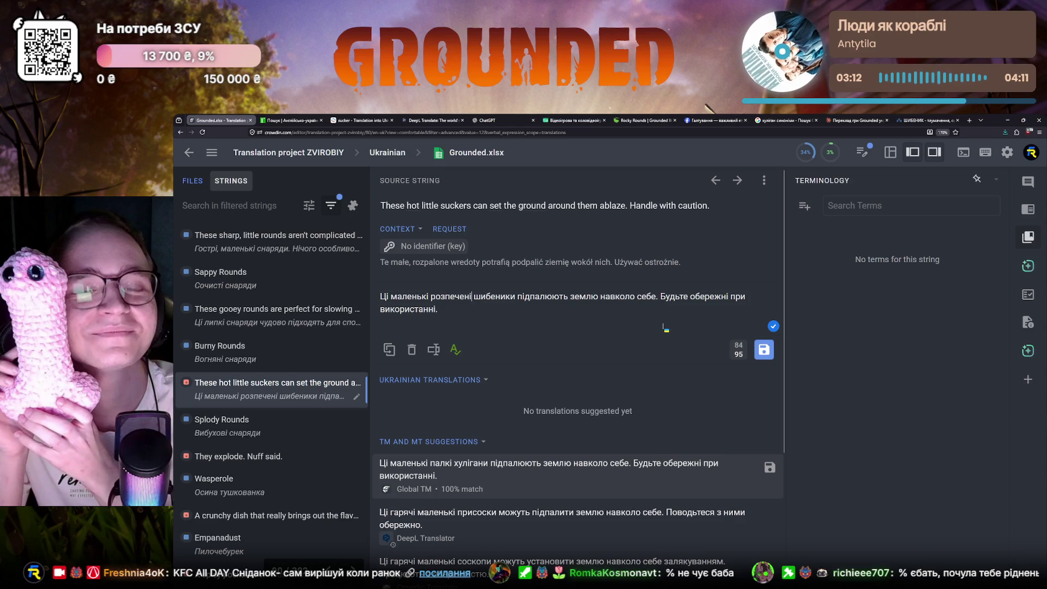
- Save the розпечені шибеники translation and select Nuff said. in the They explode string
click(764, 349)
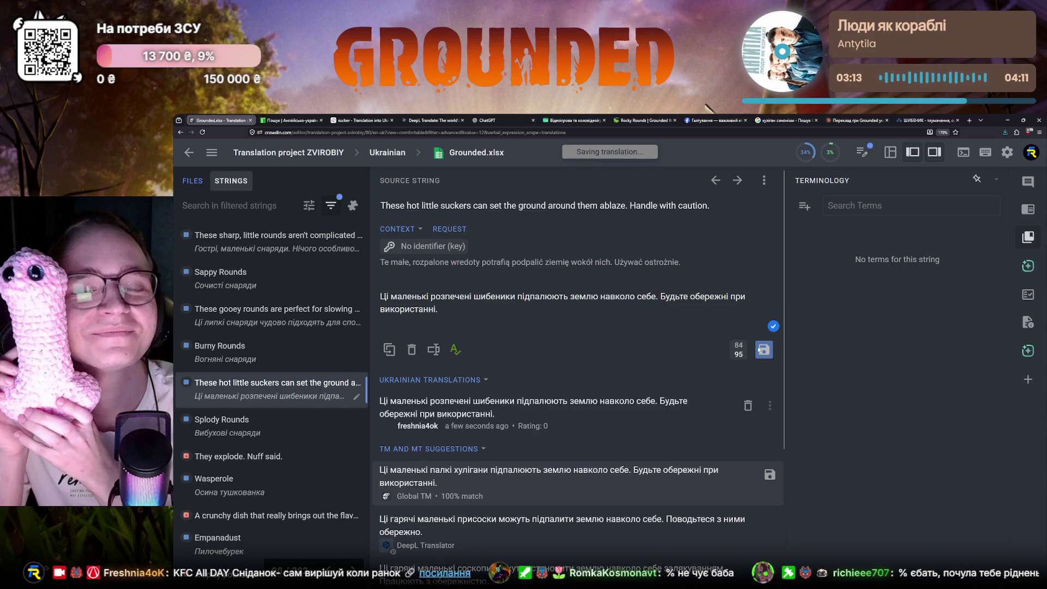
click(251, 462)
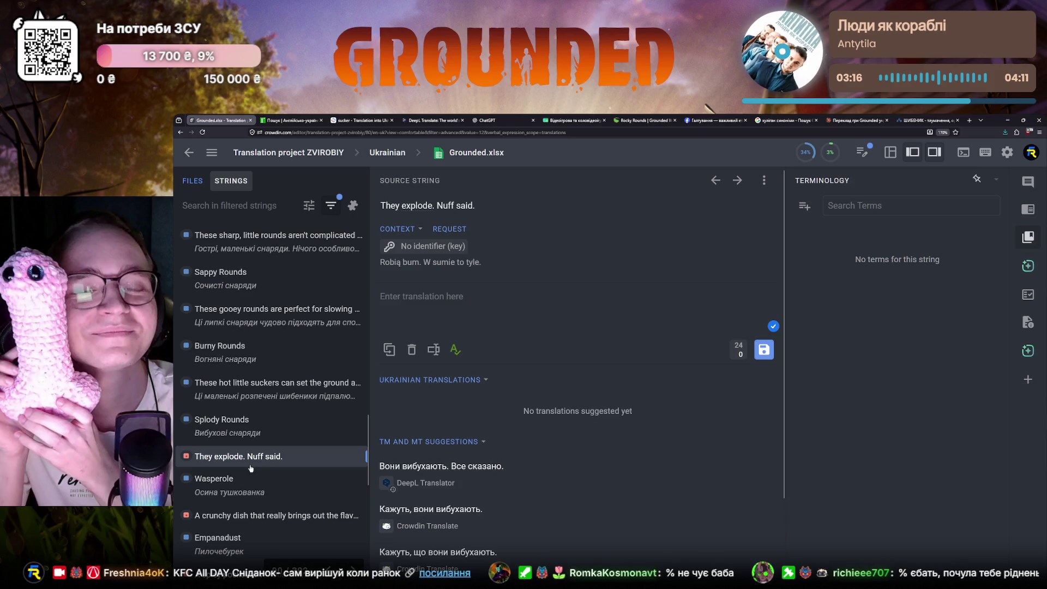
drag(437, 207, 493, 214)
key(ctrl+c)
- Look up Nuff said in Reverso Context (нема чого додати) and return to Crowdin
click(360, 121)
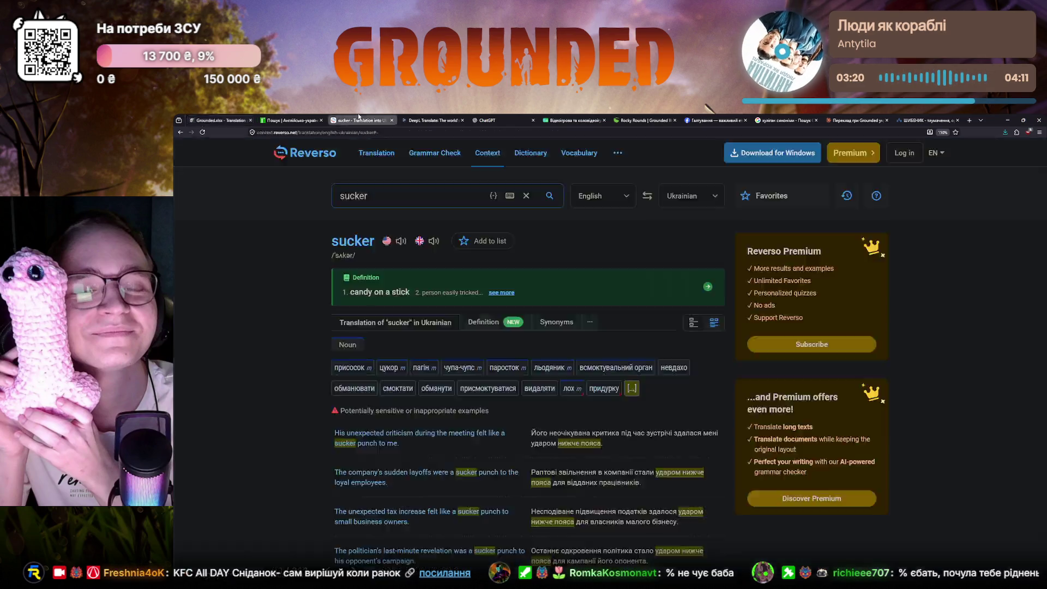
click(388, 207)
key(ctrl+a)
key(BackSpace)
key(ctrl+v)
click(351, 226)
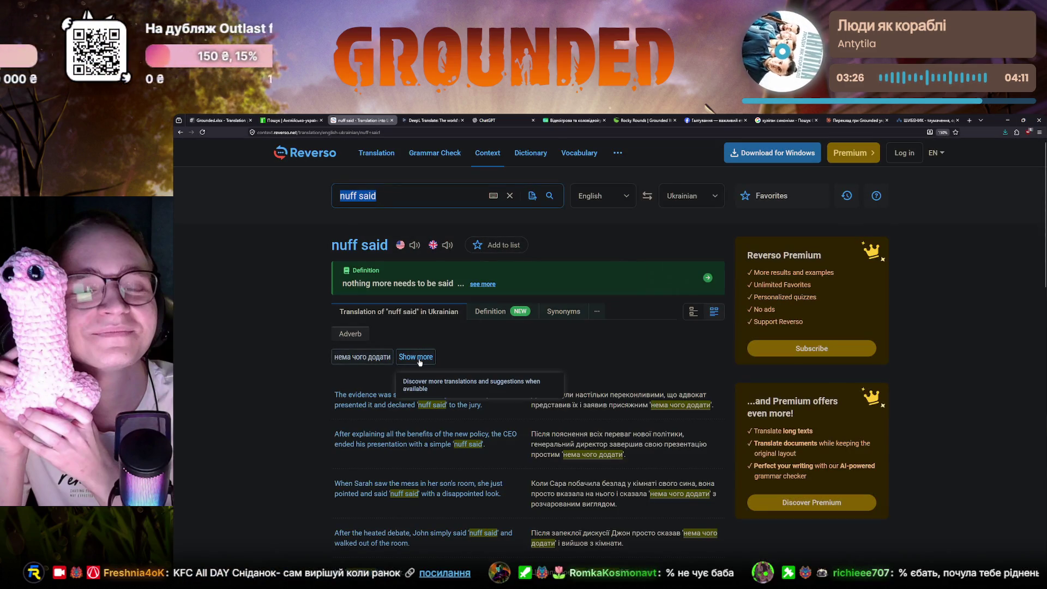
click(235, 121)
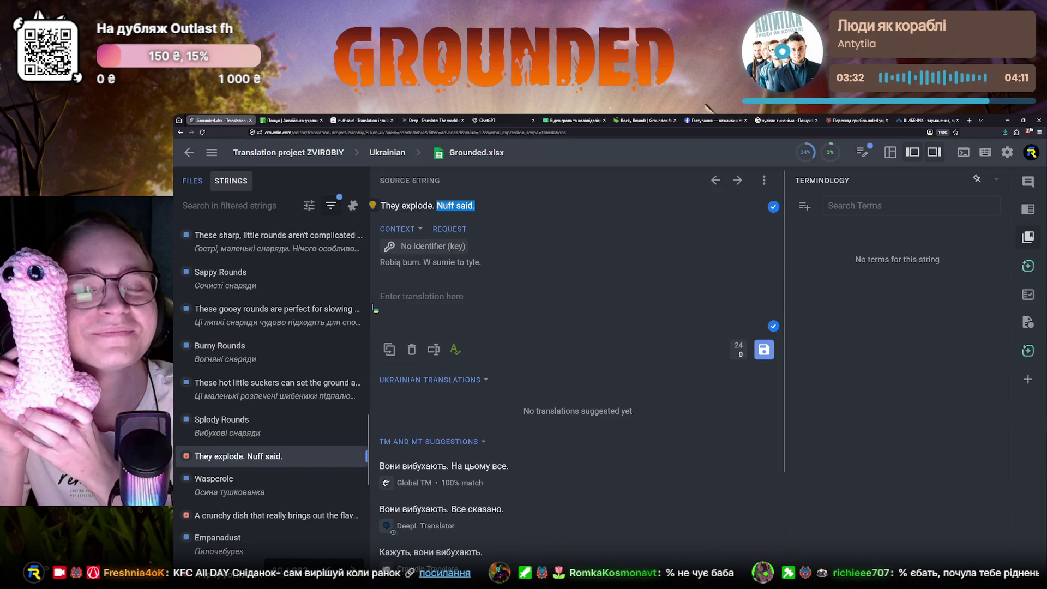
- Insert the Global TM suggestion Вони вибухають. На цьому все. and save it
click(456, 468)
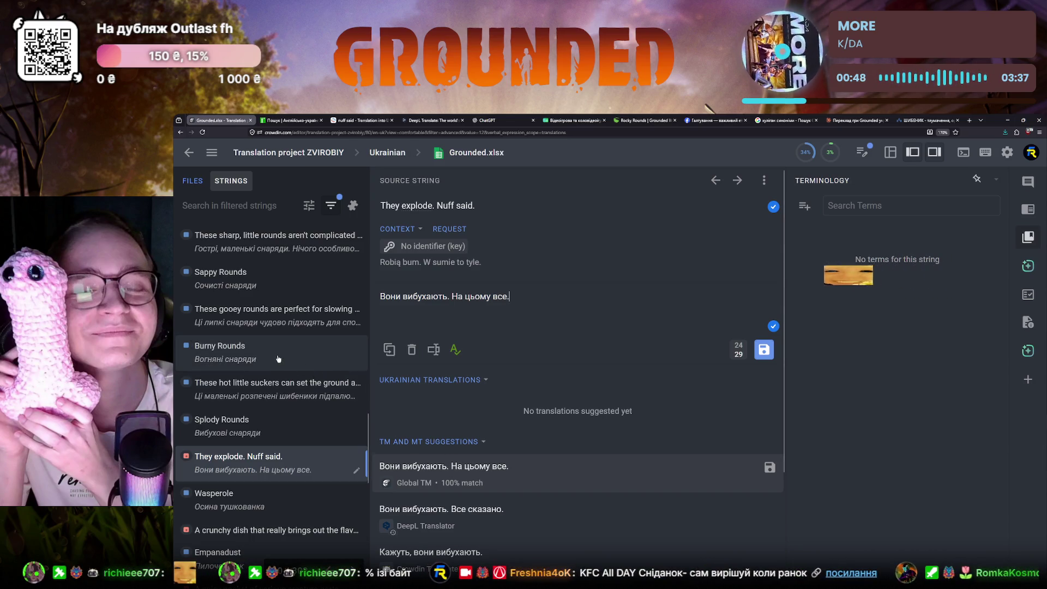
click(764, 349)
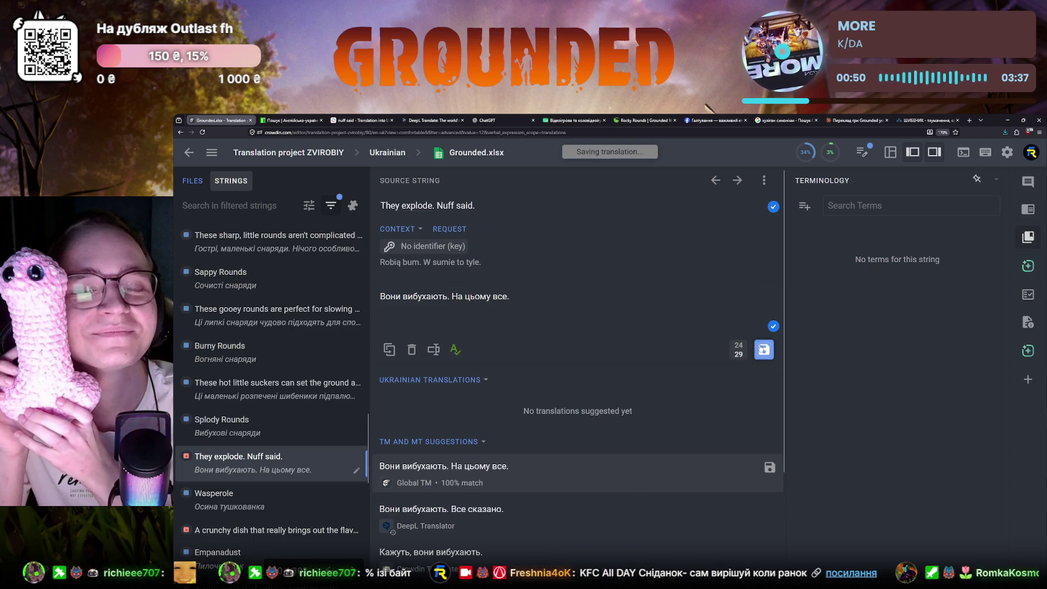
scroll(260, 414, down, 1)
- Select the crunchy wasp-dish string in the list and switch to the e2u dictionary
click(261, 405)
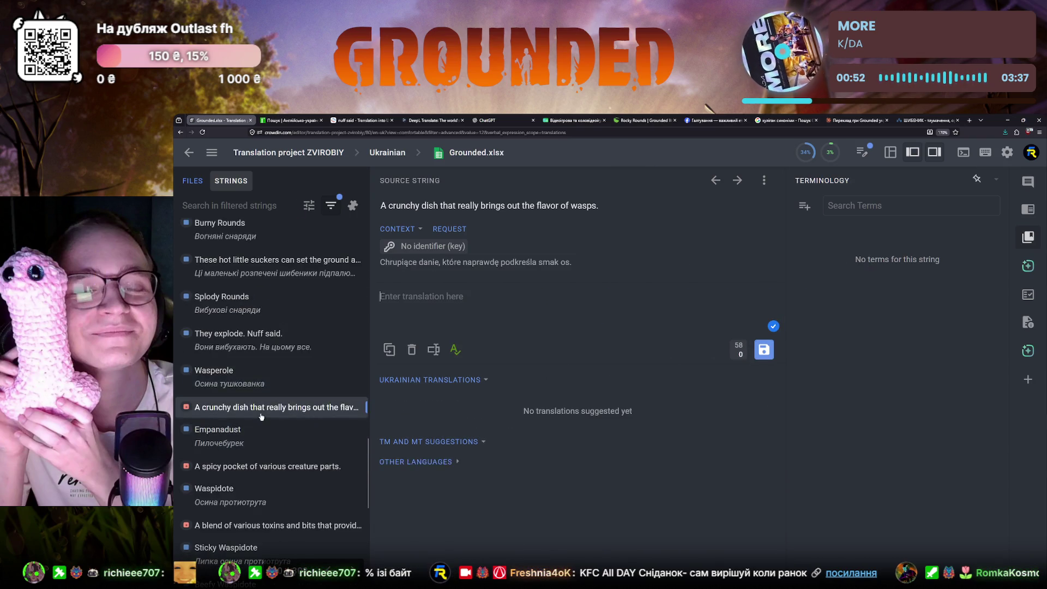
scroll(257, 427, up, 5)
scroll(257, 427, up, 3)
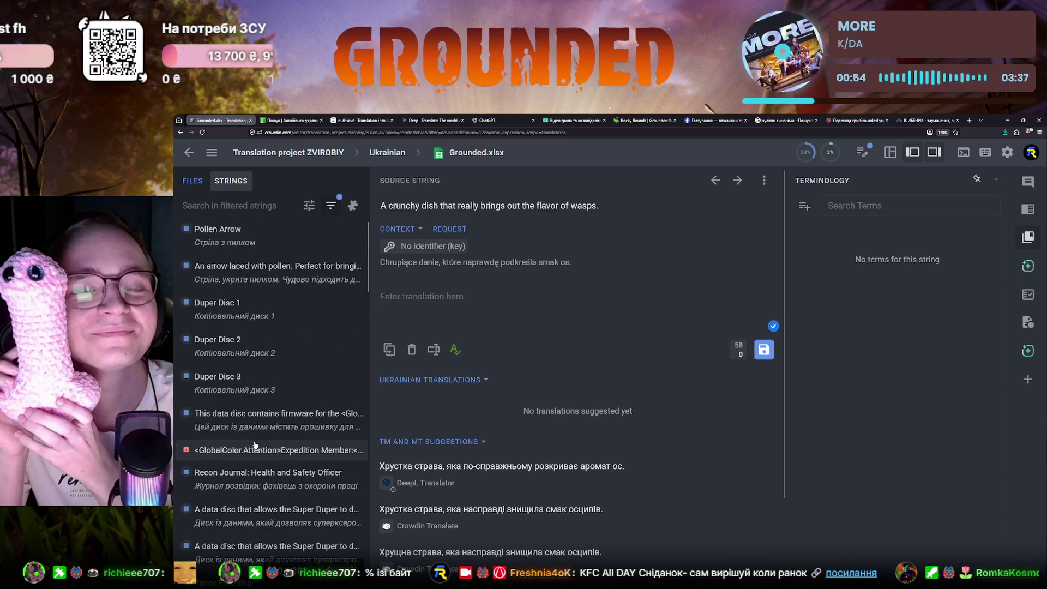
click(255, 449)
scroll(255, 446, down, 2)
scroll(255, 446, down, 1)
scroll(256, 445, down, 2)
scroll(255, 444, down, 1)
scroll(256, 444, down, 3)
scroll(255, 444, down, 2)
click(250, 485)
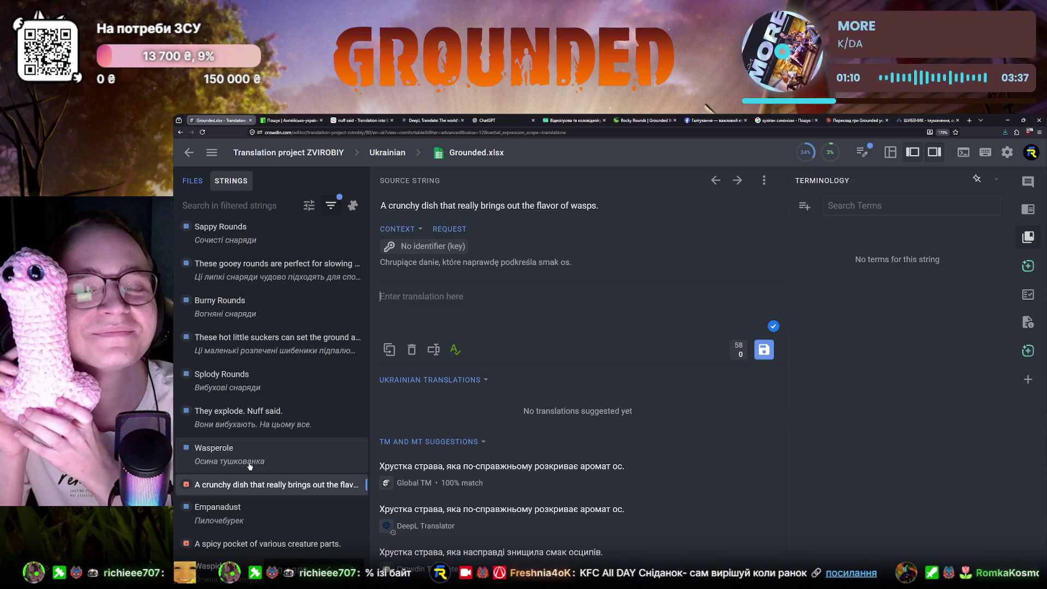
mouse_move(546, 205)
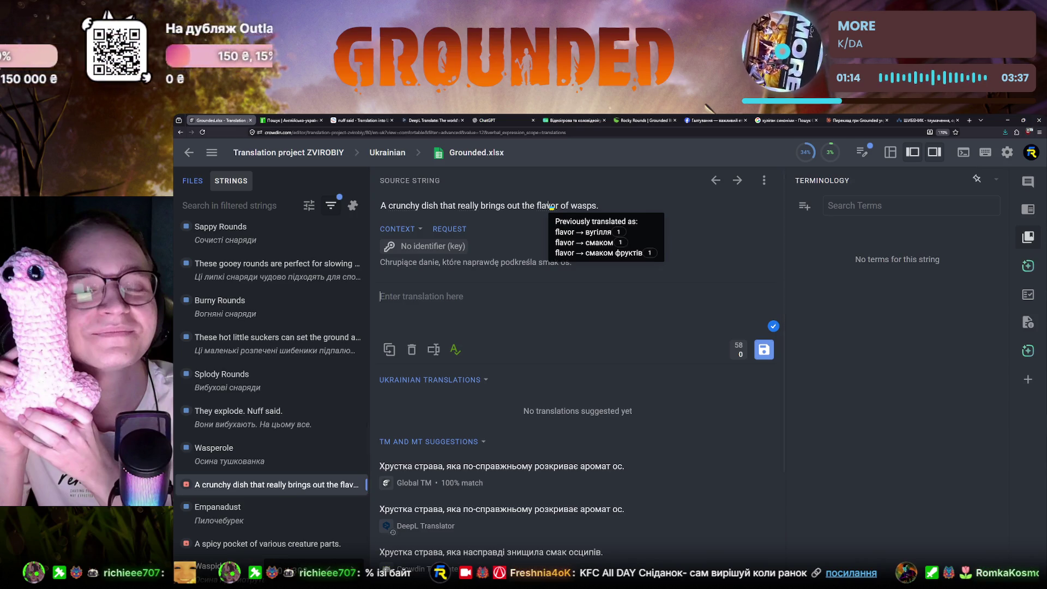
click(290, 121)
scroll(246, 327, up, 10)
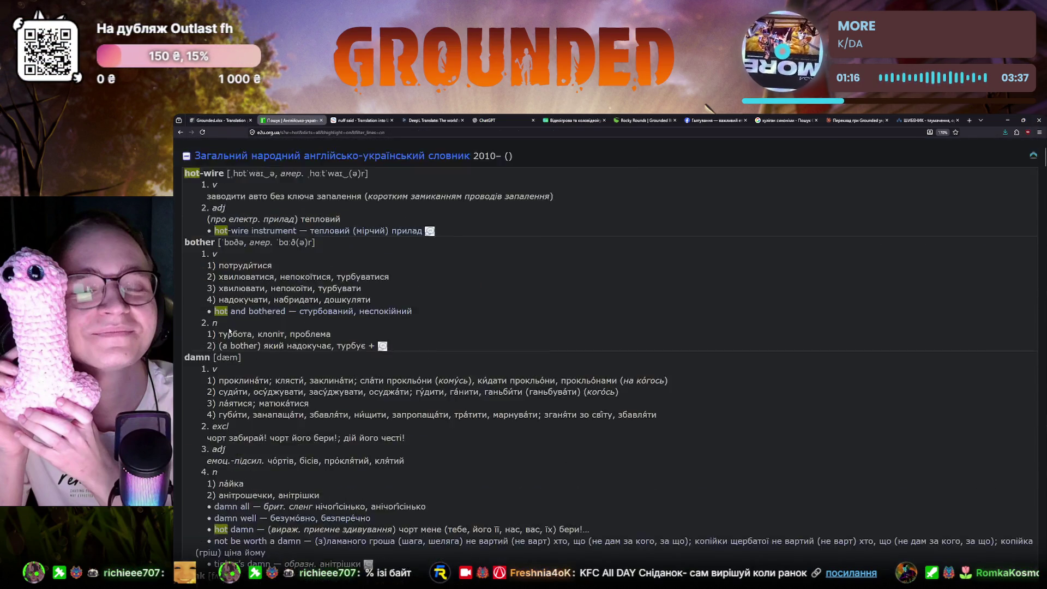
scroll(230, 173, up, 10)
- Search the dictionaries for flavor (аромат, присмак) and return to Crowdin
click(231, 173)
text(fal)
text(vor)
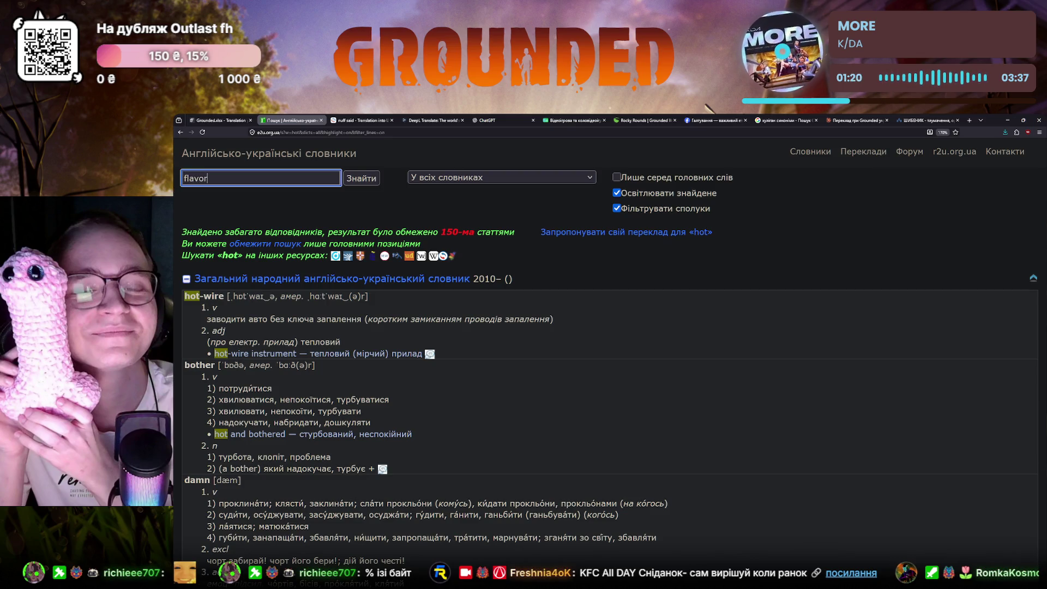
key(Return)
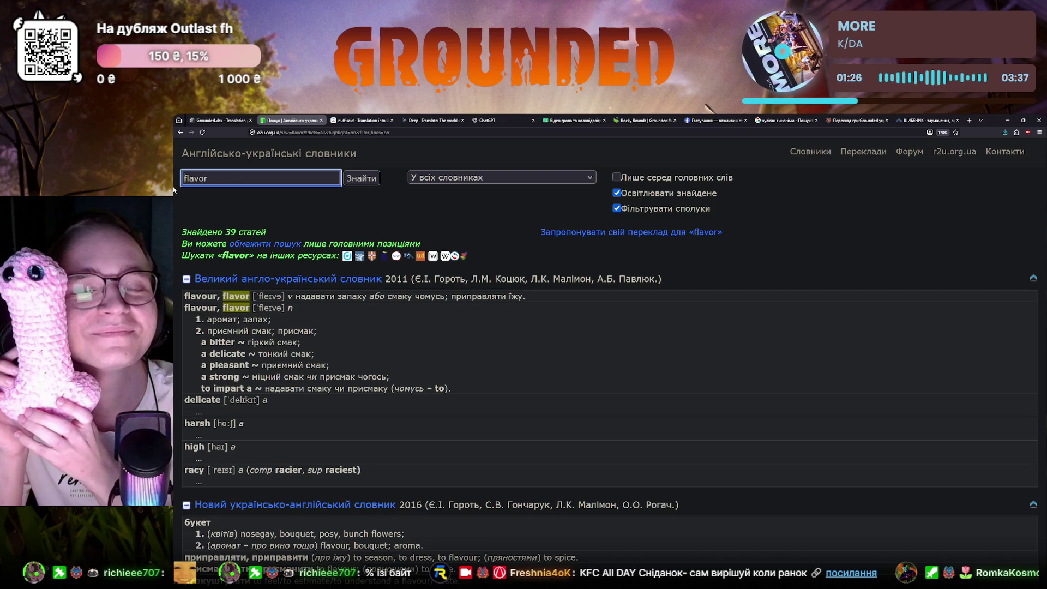
click(218, 119)
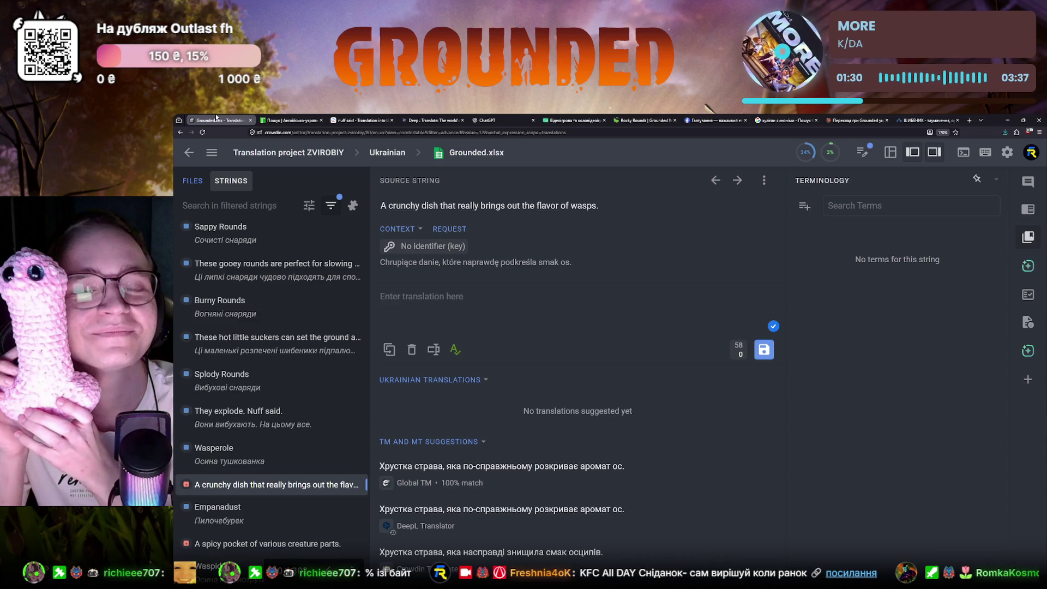
- Apply the Global TM suggestion, replace аромат with смак, and select bring in the source text
click(512, 465)
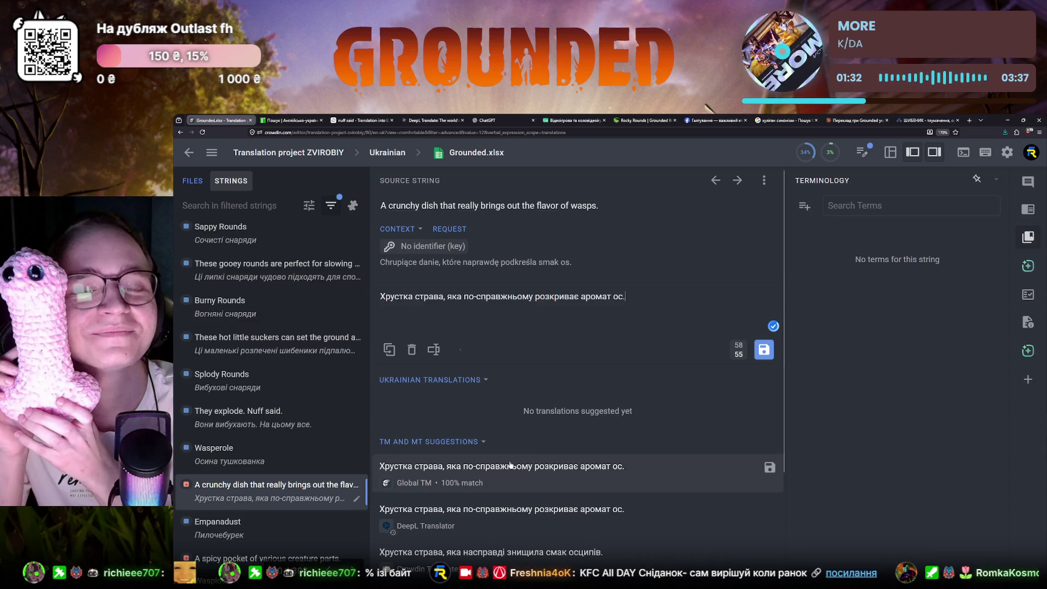
double_click(596, 295)
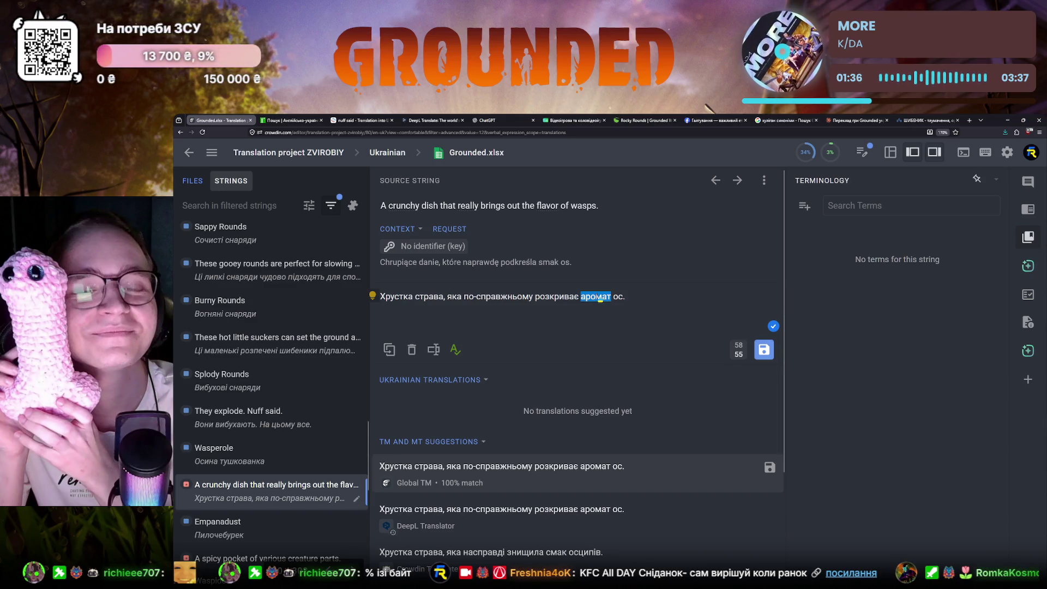
text(смак)
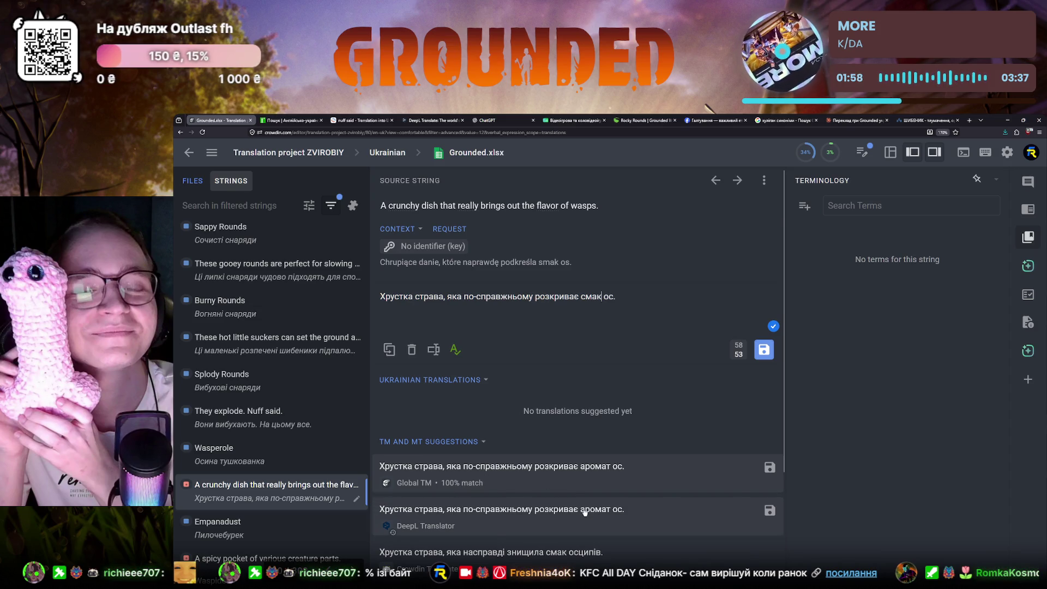
scroll(584, 512, down, 1)
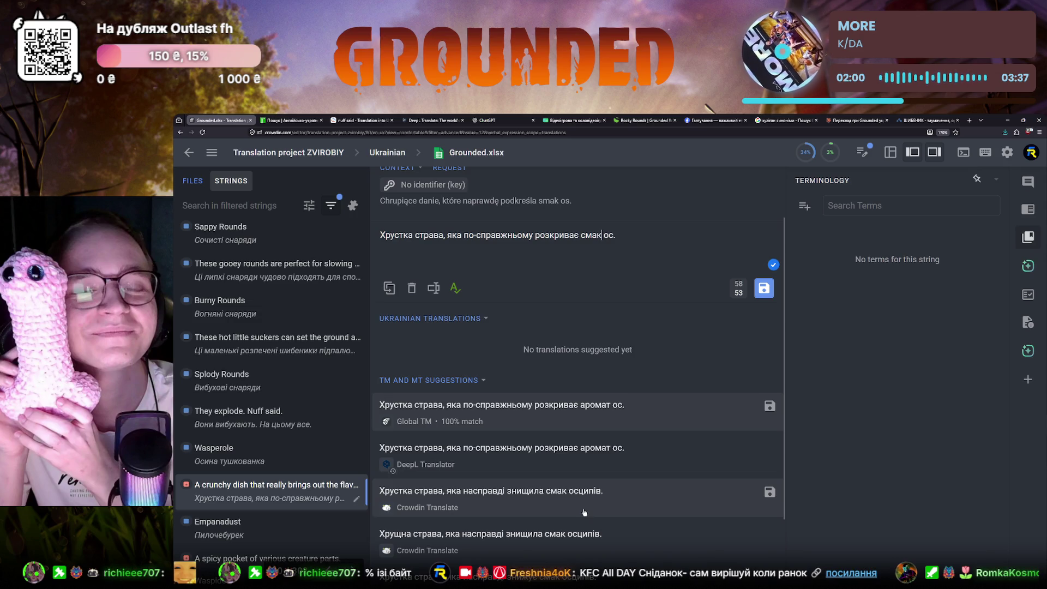
scroll(584, 513, down, 1)
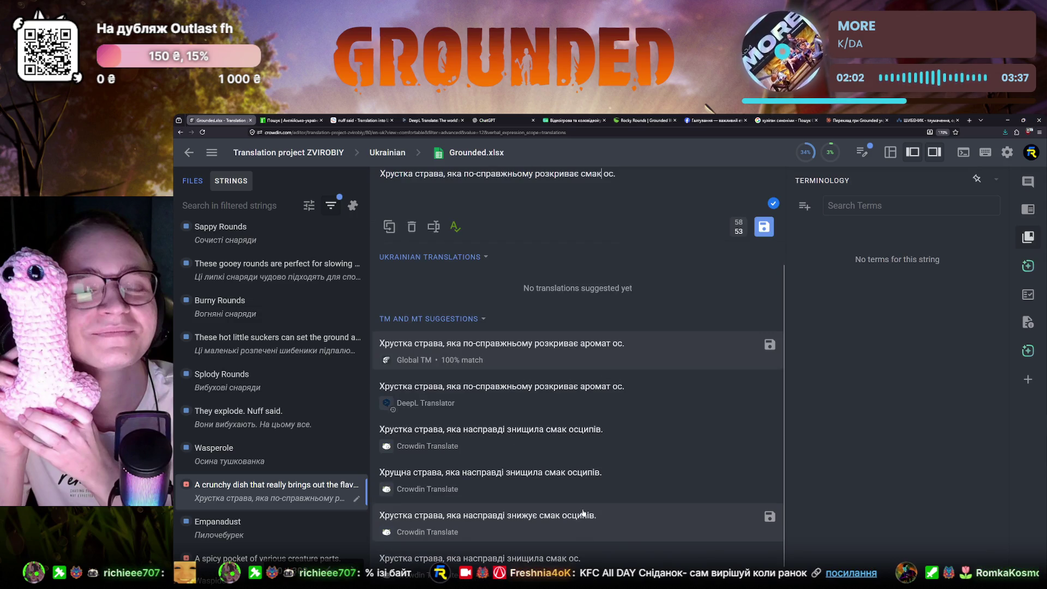
scroll(584, 514, up, 2)
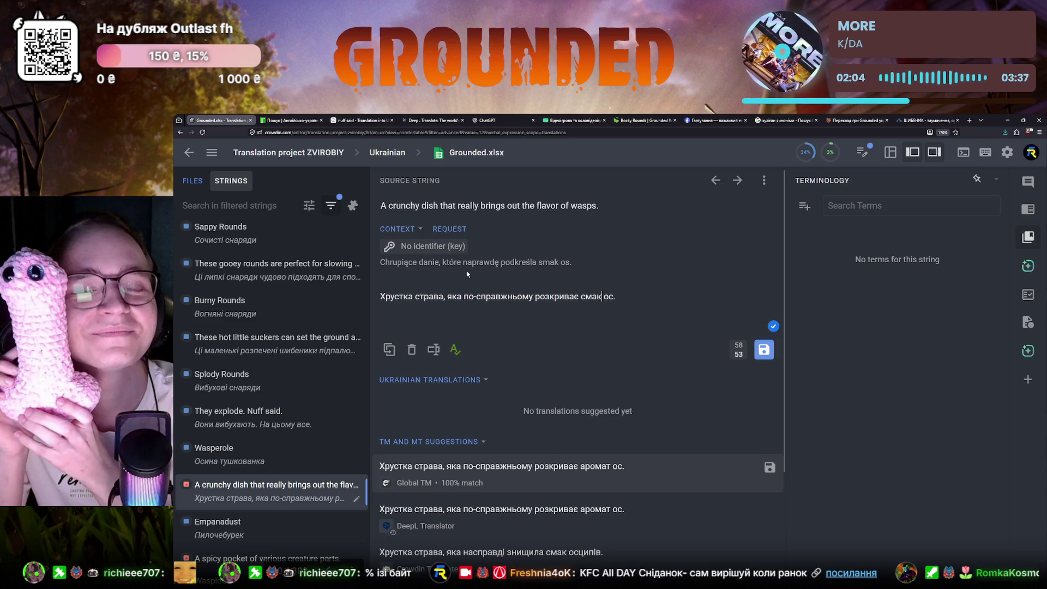
mouse_move(468, 205)
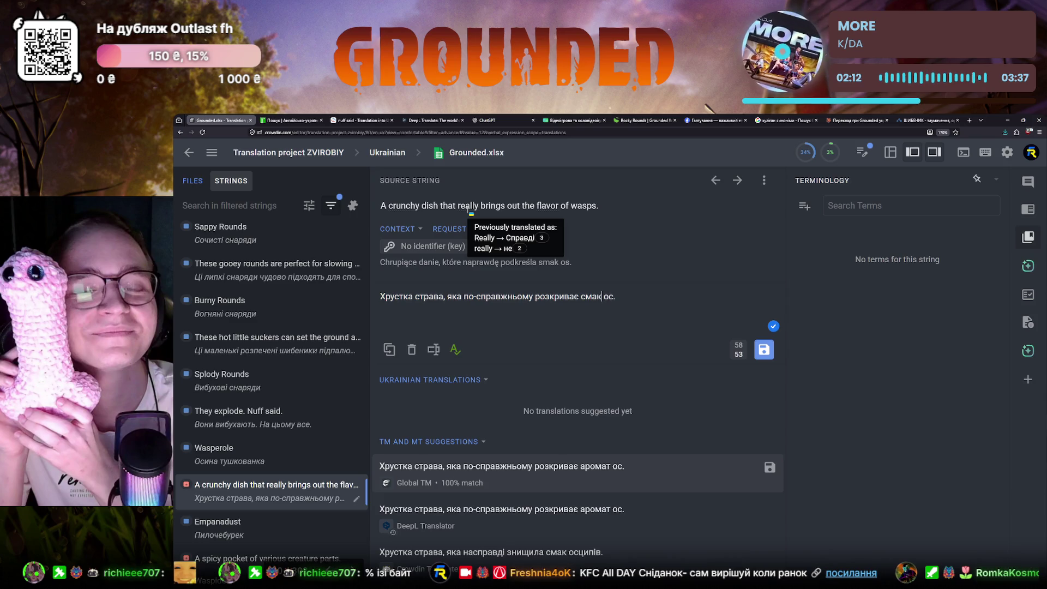
drag(482, 206, 500, 205)
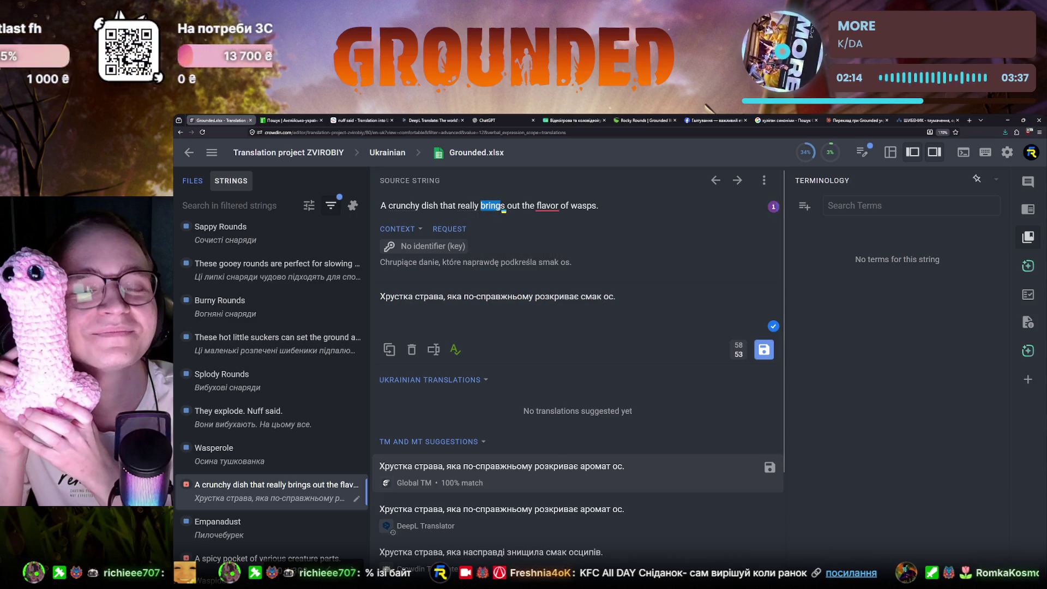
- Search Reverso Context for bring out, expand its translations, dismiss the sign-in prompt, and return to Crowdin
key(ctrl+3)
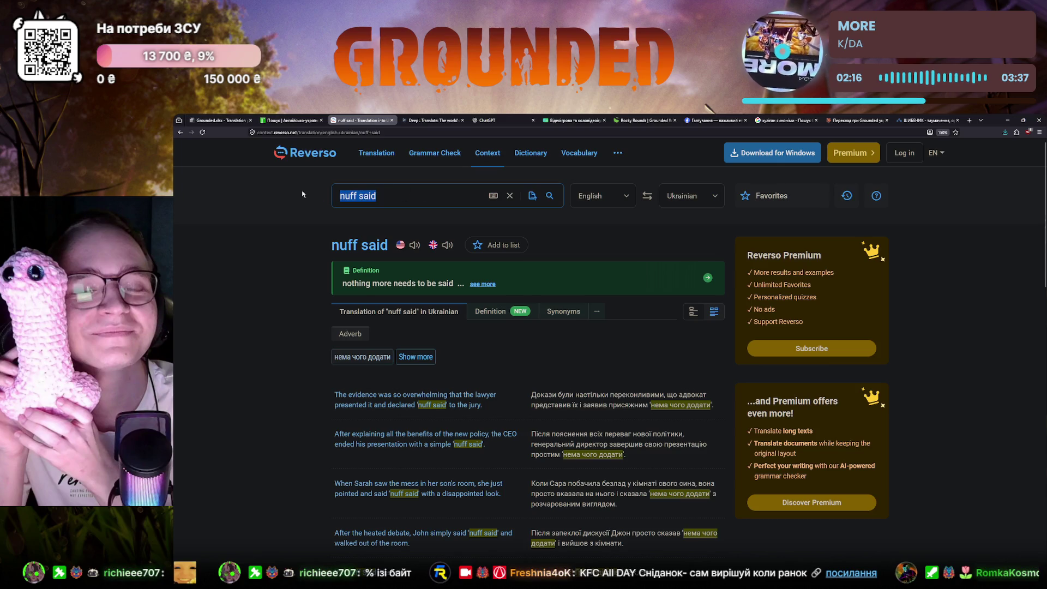
text(bring oiy)
key(BackSpace)
key(BackSpace)
text(uy)
key(BackSpace)
text(t)
click(367, 222)
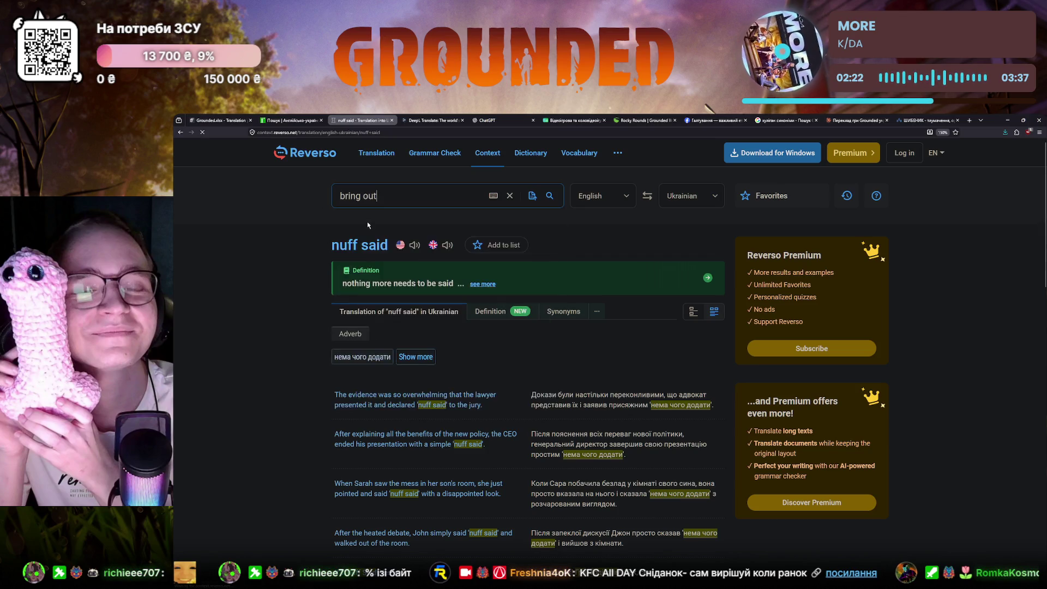
click(390, 352)
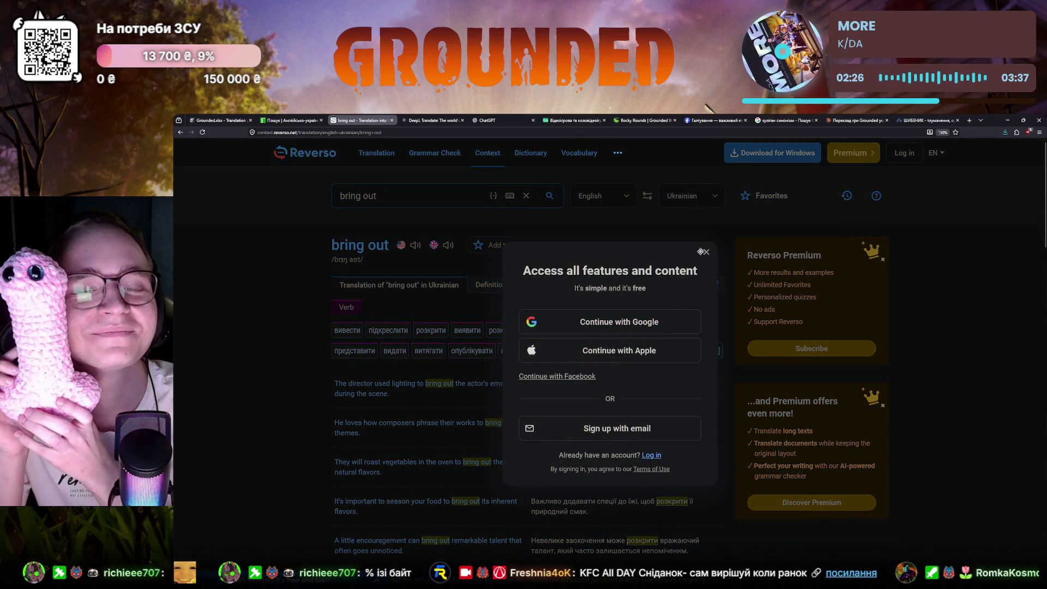
click(706, 251)
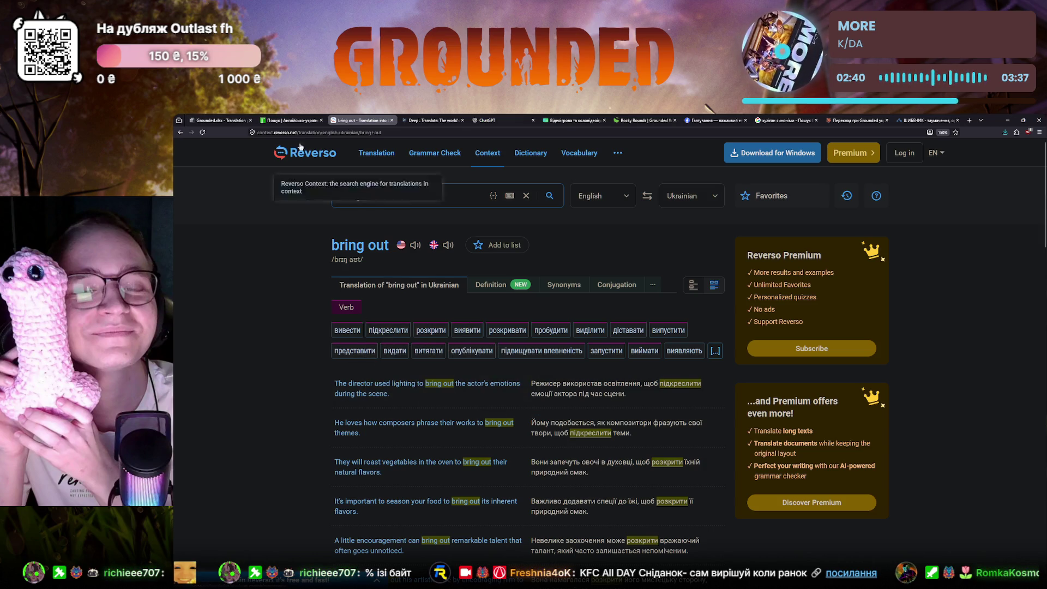
key(ctrl+shift+Tab)
key(ctrl+shift+Tab)
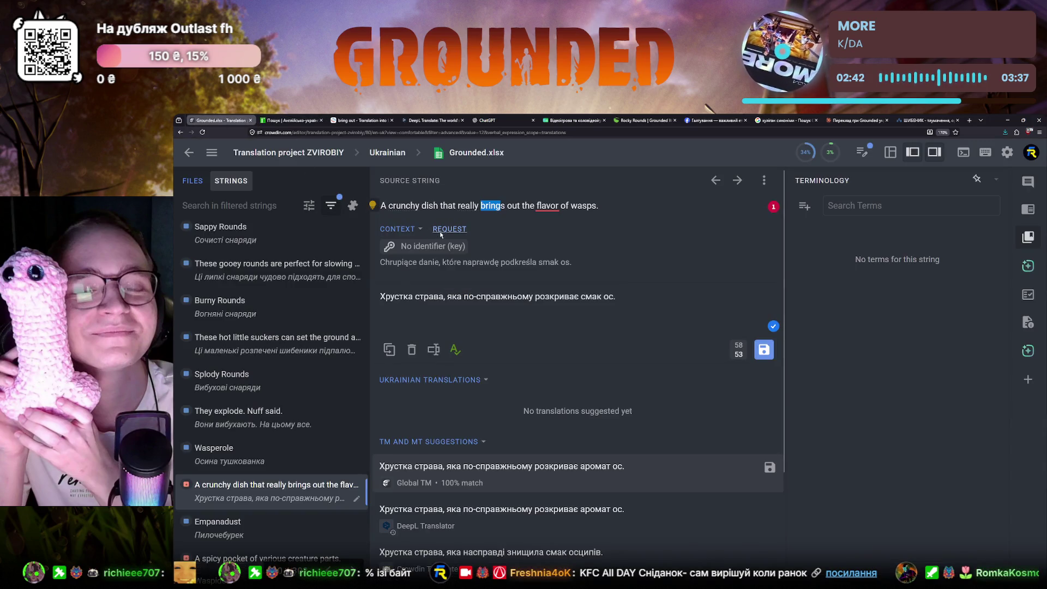
- Search the e2u dictionaries for really, read the entries, and return to the Crowdin editor
key(ctrl+Tab)
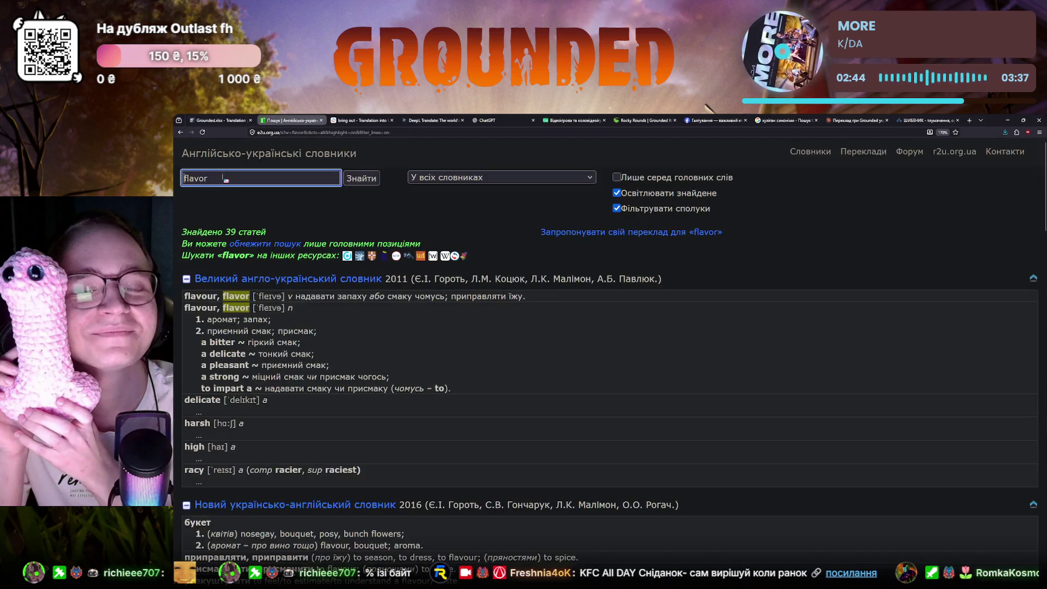
text(reallu)
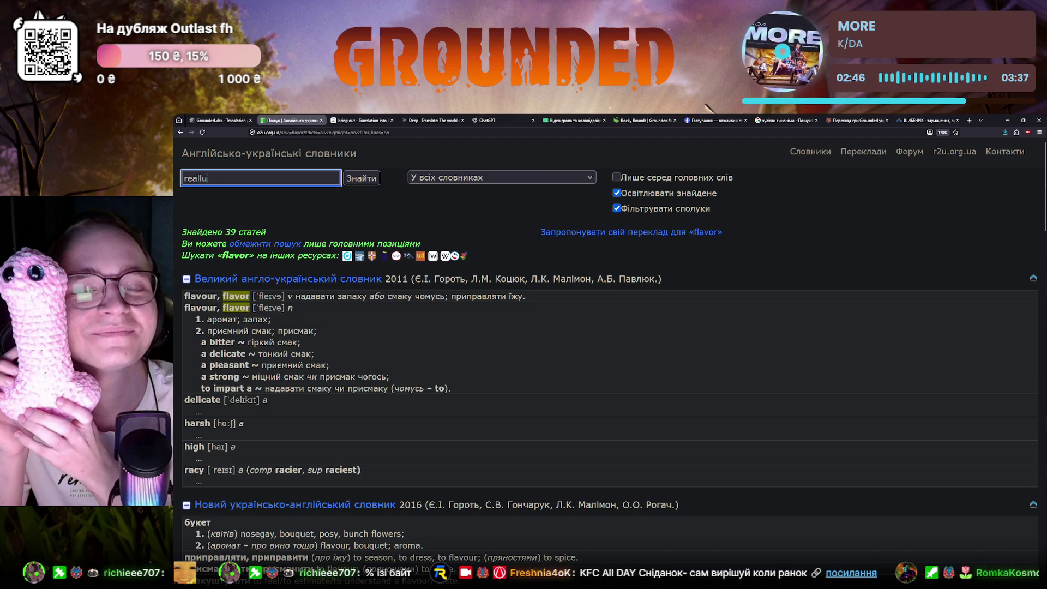
text(y)
key(Return)
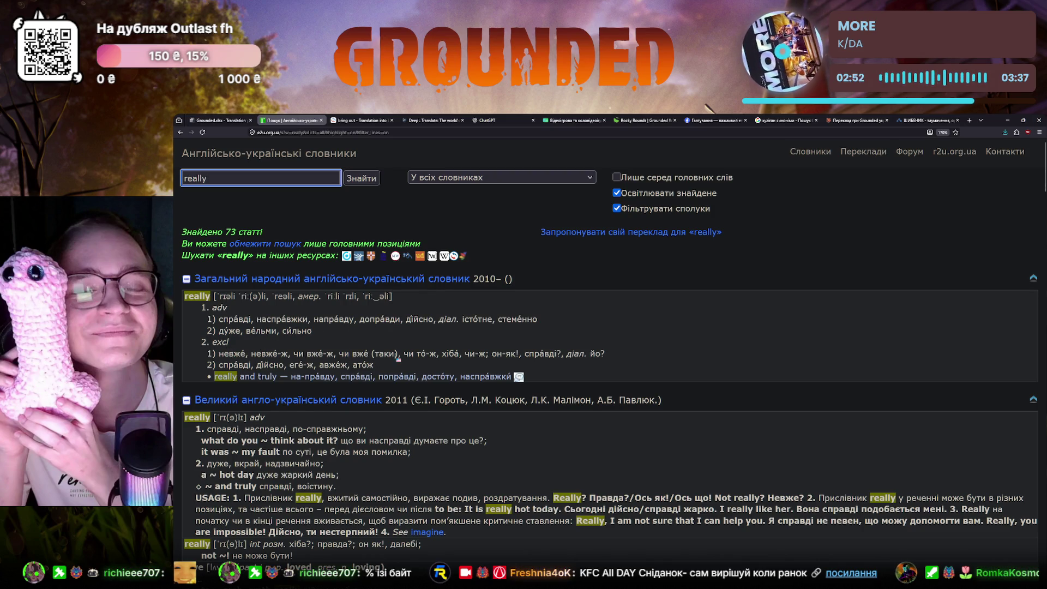
scroll(399, 358, down, 1)
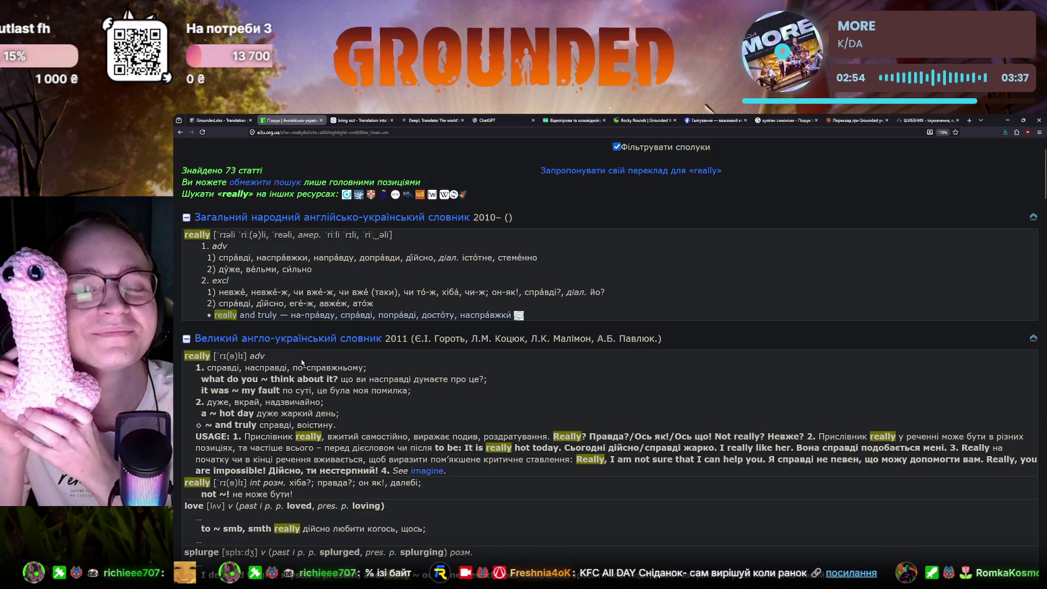
click(217, 120)
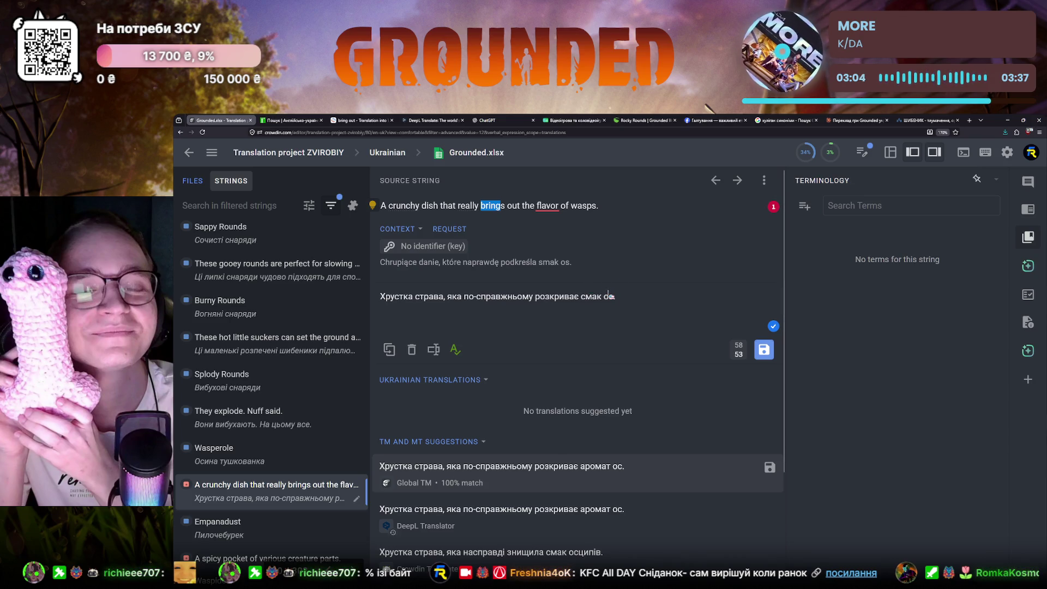
- Review the flavour wording, save the crunchy wasp-dish translation, and select the spicy pocket string
double_click(608, 298)
click(606, 298)
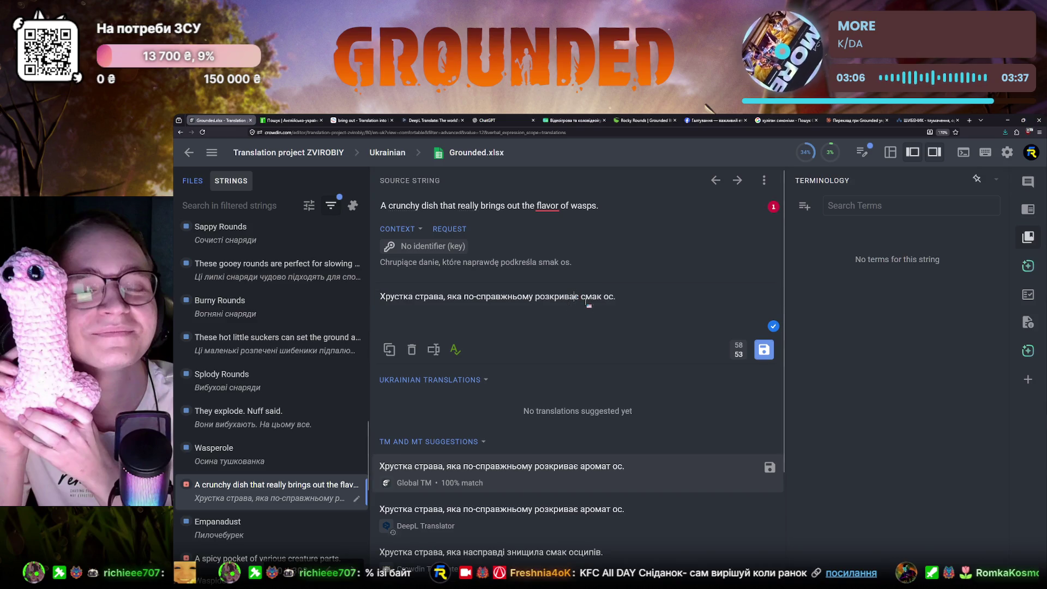
drag(582, 298, 614, 299)
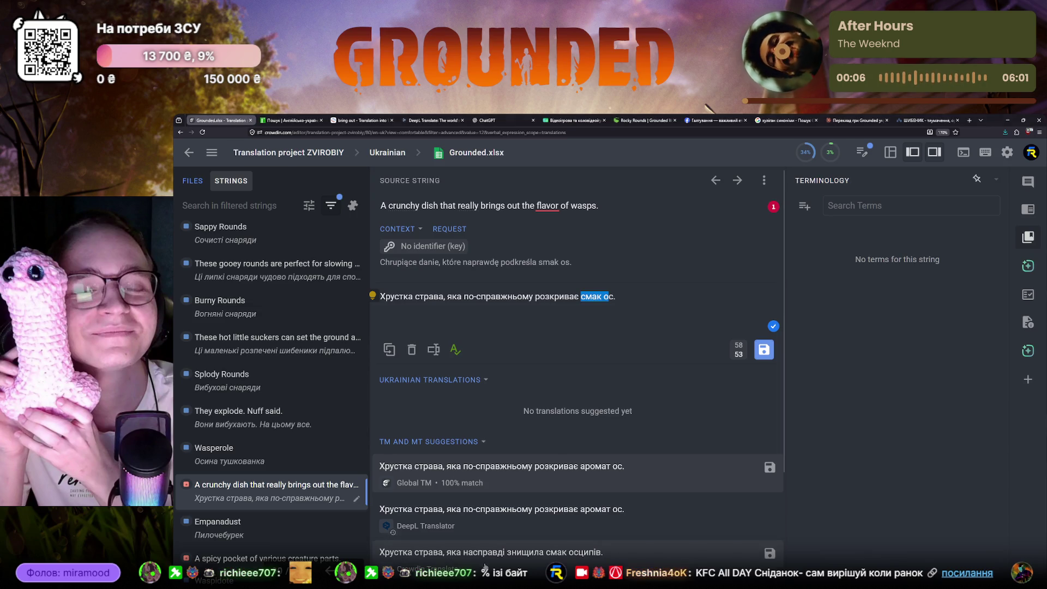
scroll(268, 477, down, 1)
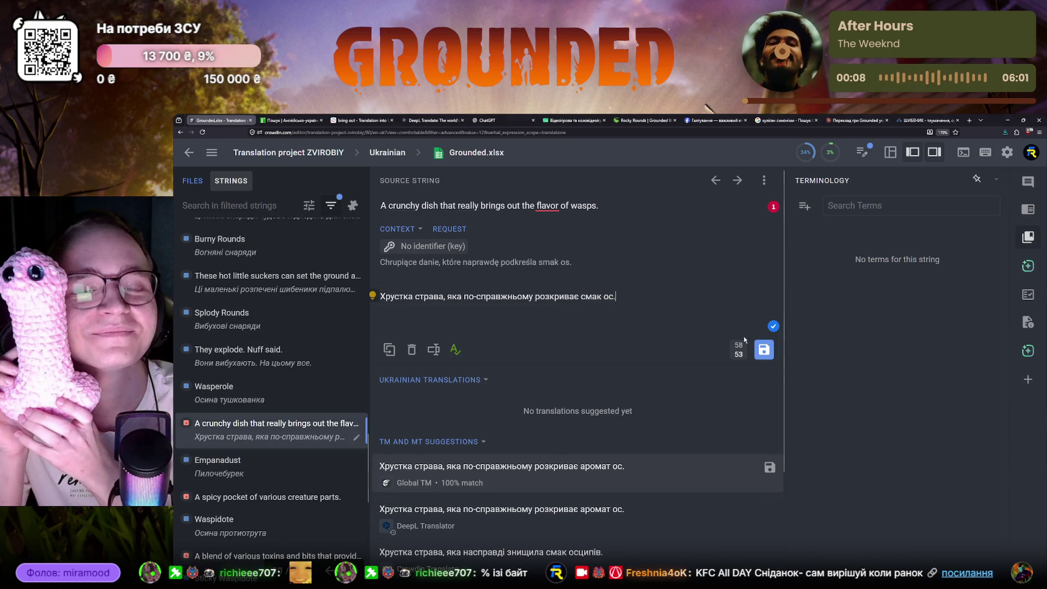
click(764, 349)
click(286, 436)
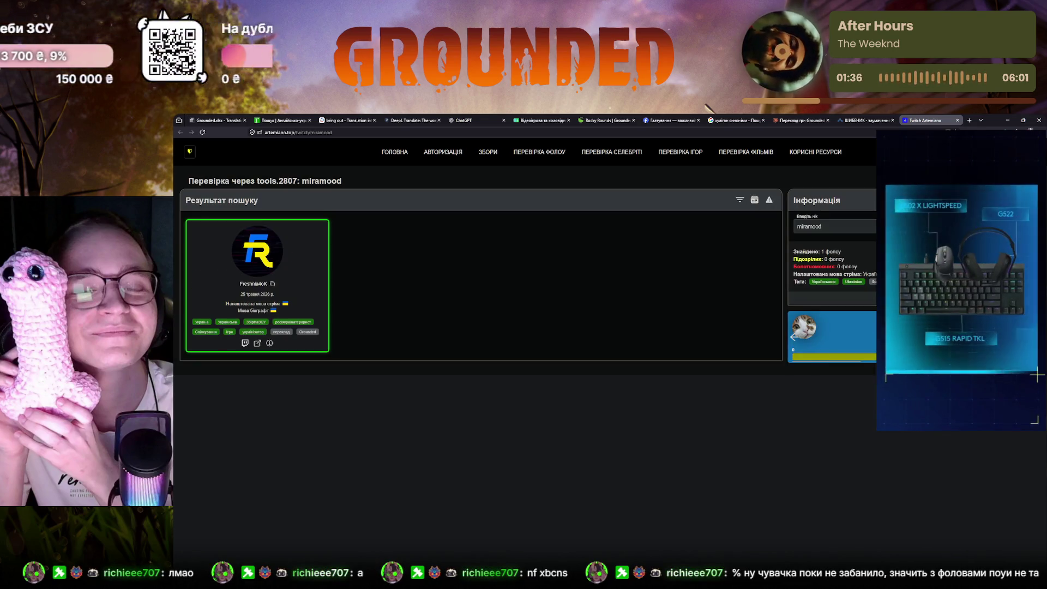
- Close the follower-check tab so Crowdin shows the spicy pocket string again
click(956, 121)
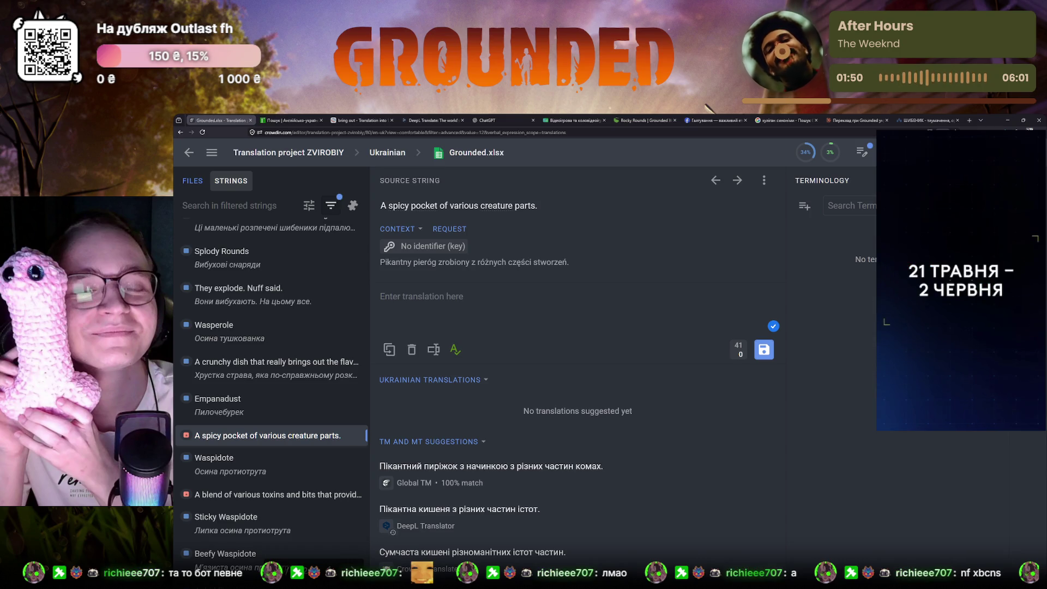
scroll(292, 416, down, 2)
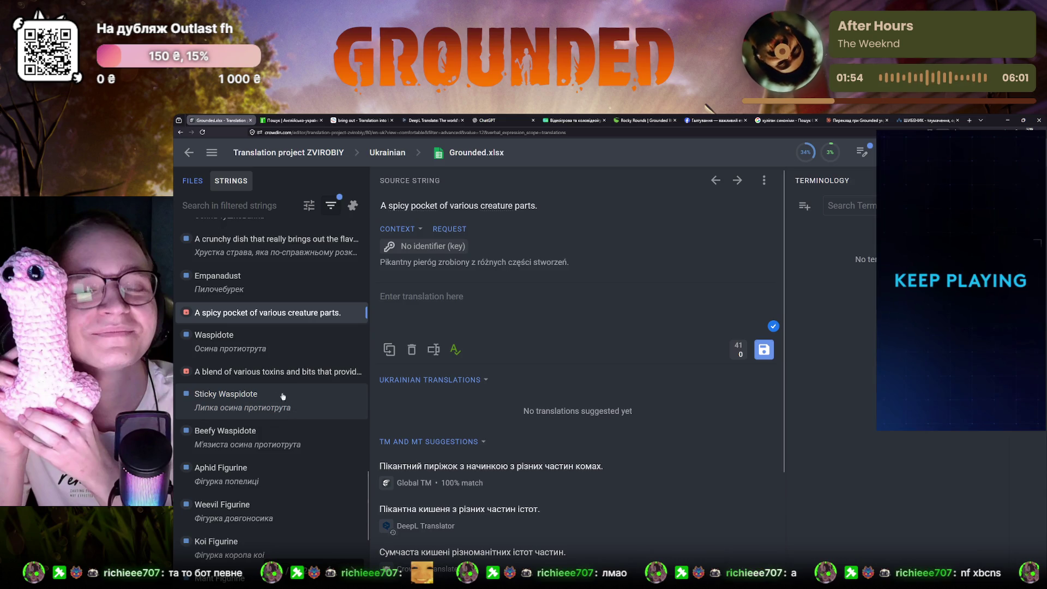
- Return to the Empanadust string with the previous-string shortcut, then clear the Grounded Wiki search box
click(262, 372)
click(261, 315)
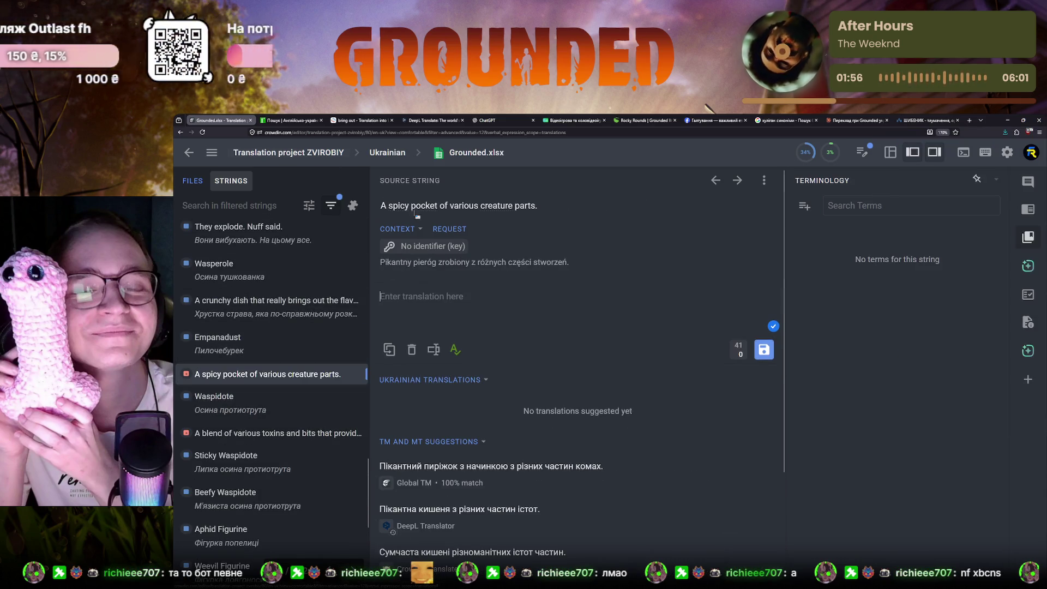
key(ctrl+Up)
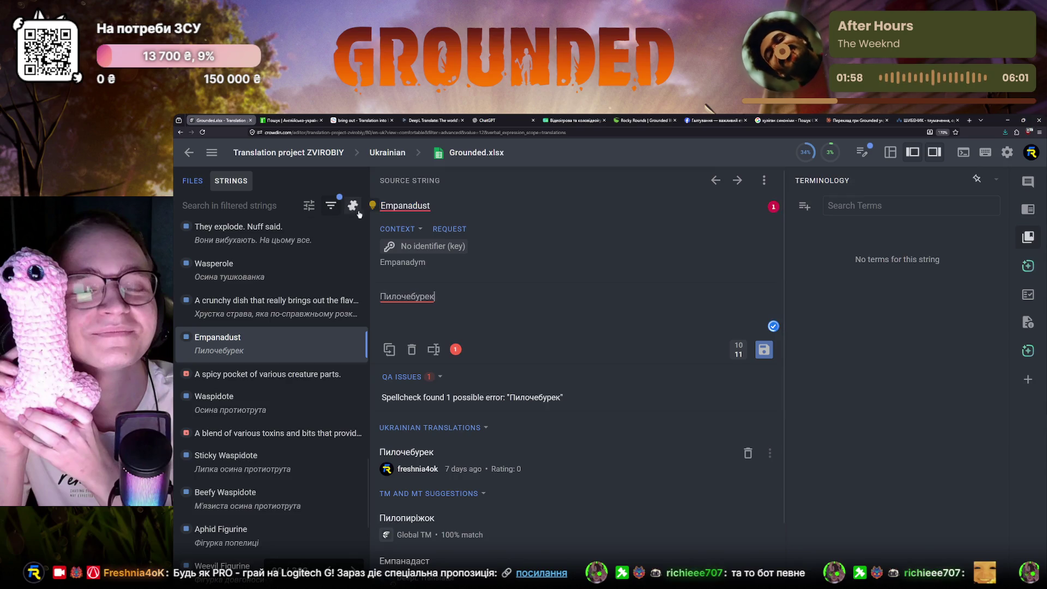
click(647, 121)
click(824, 153)
key(ctrl+a)
text(miramood)
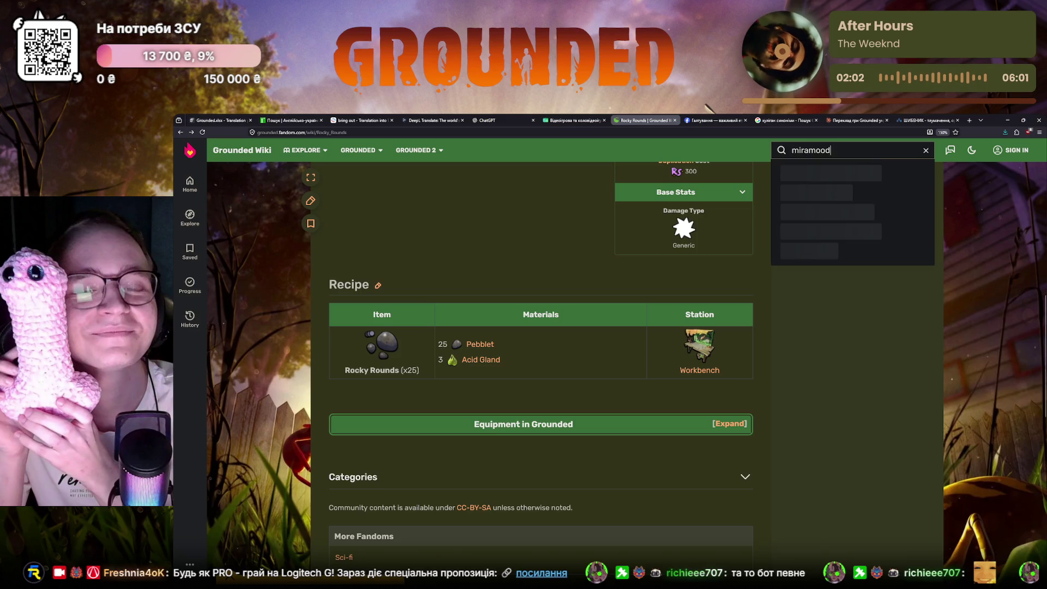
- Search the Grounded Wiki for Empanadust and open its article
key(Return)
key(ctrl+1)
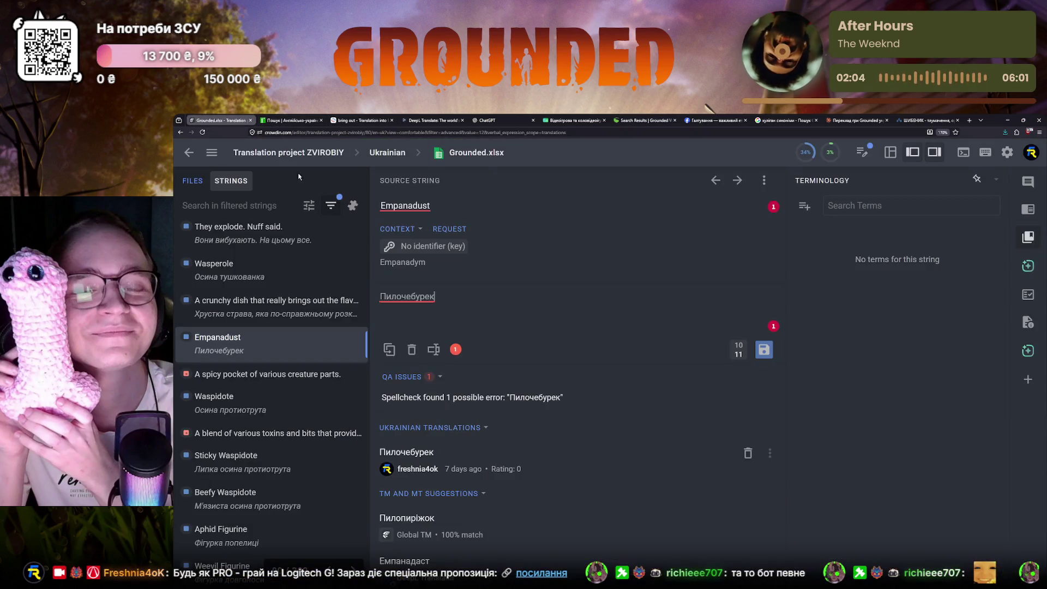
click(646, 121)
click(851, 151)
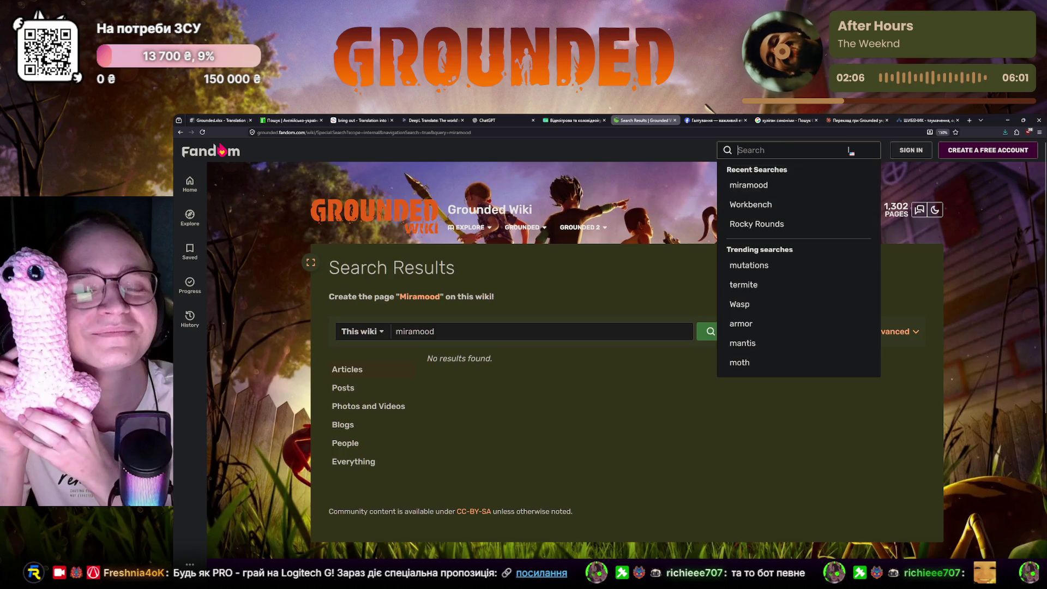
text(Empanadust)
click(769, 179)
scroll(586, 359, down, 3)
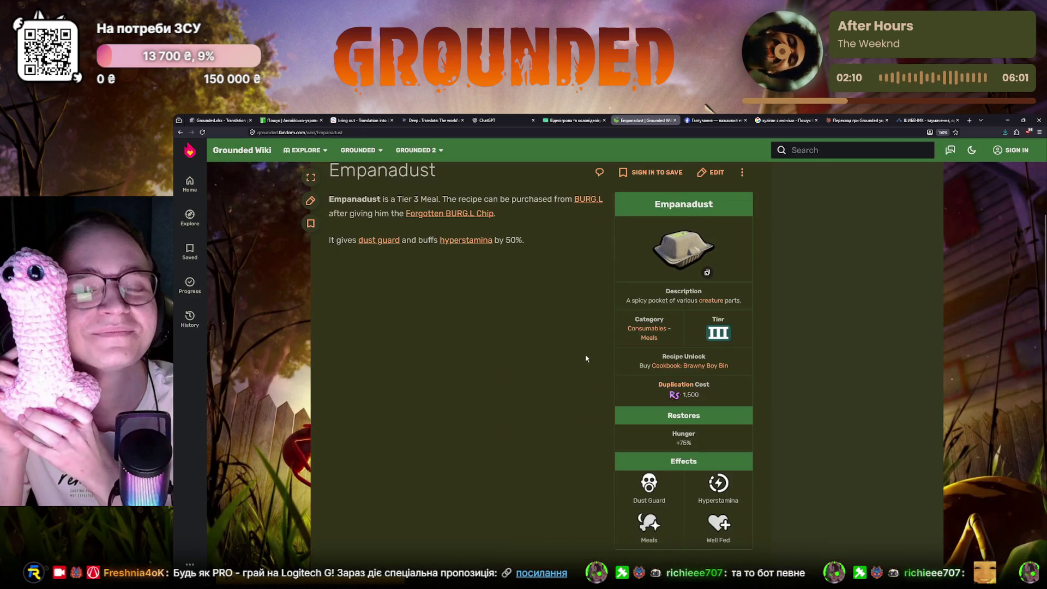
scroll(586, 358, down, 3)
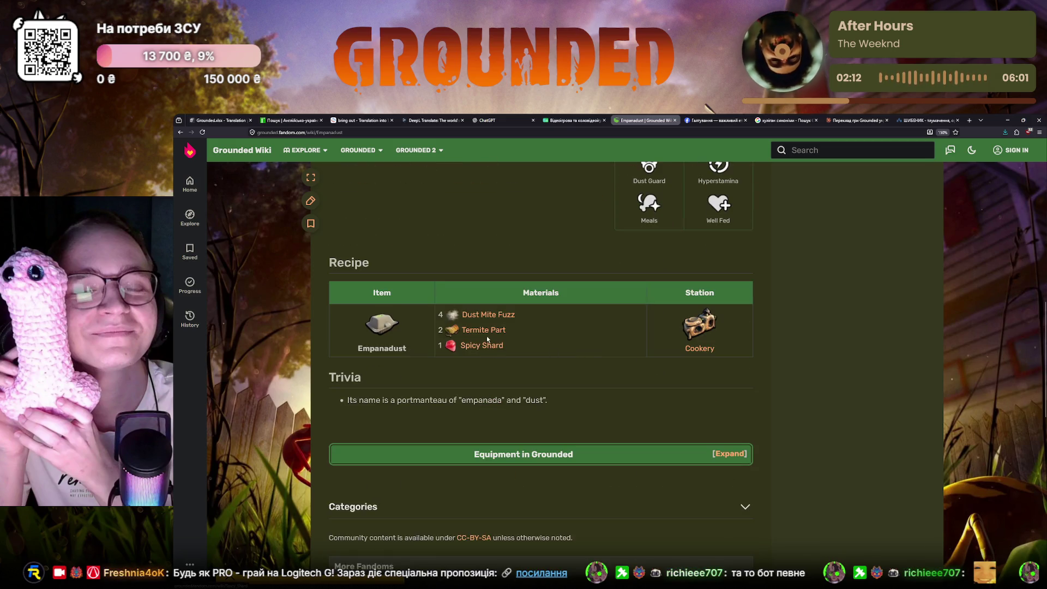
scroll(489, 344, up, 1)
mouse_move(510, 384)
mouse_down()
mouse_move(463, 384)
mouse_move(462, 367)
mouse_up()
- Check the Empanadust recipe, reopen the spicy pocket string in Crowdin, and switch to the e2u dictionary
click(489, 383)
click(499, 385)
click(211, 117)
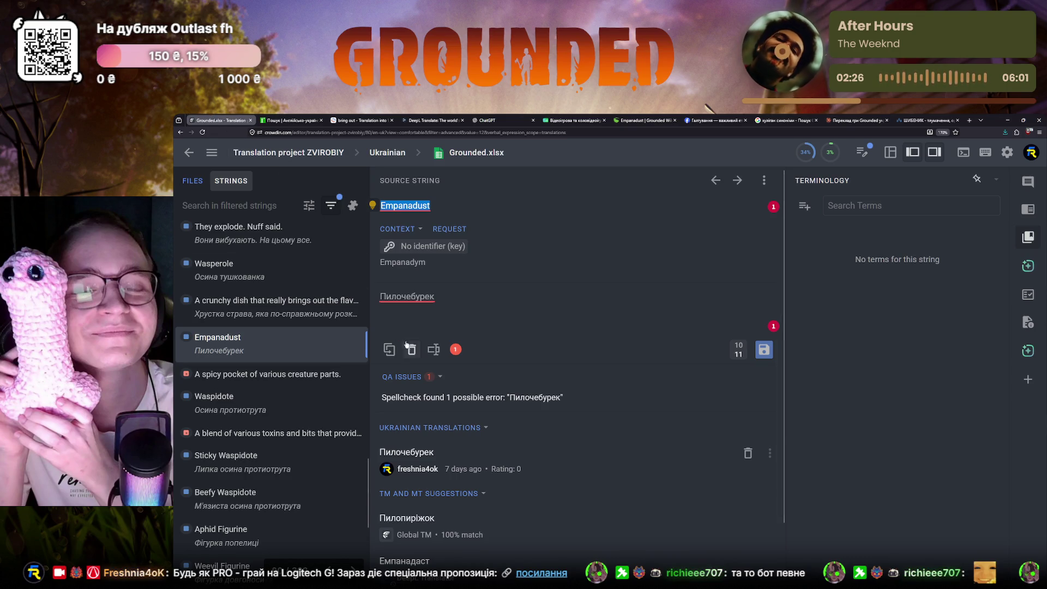
click(247, 375)
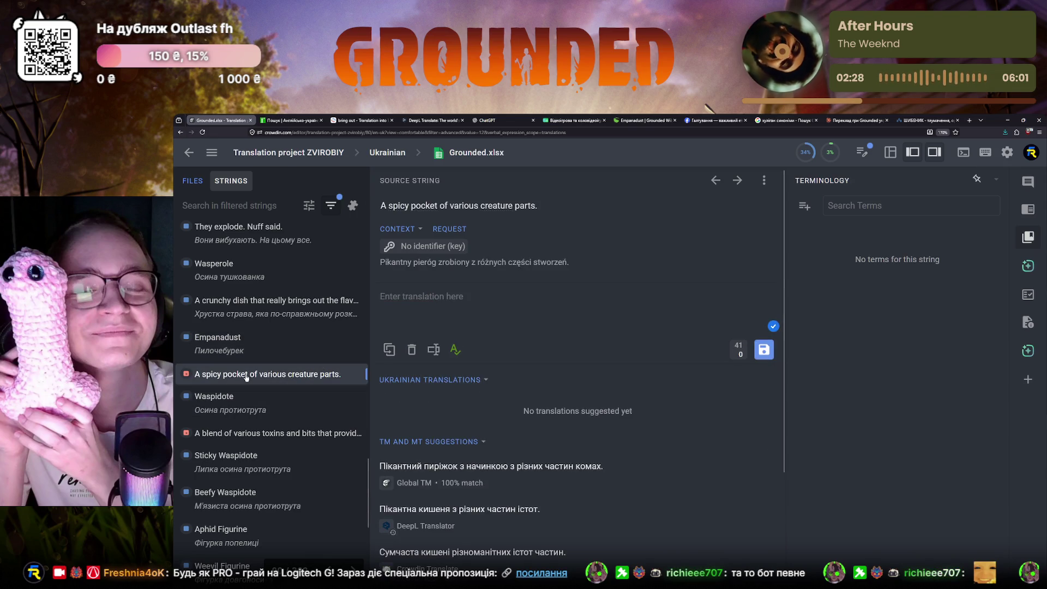
mouse_move(424, 205)
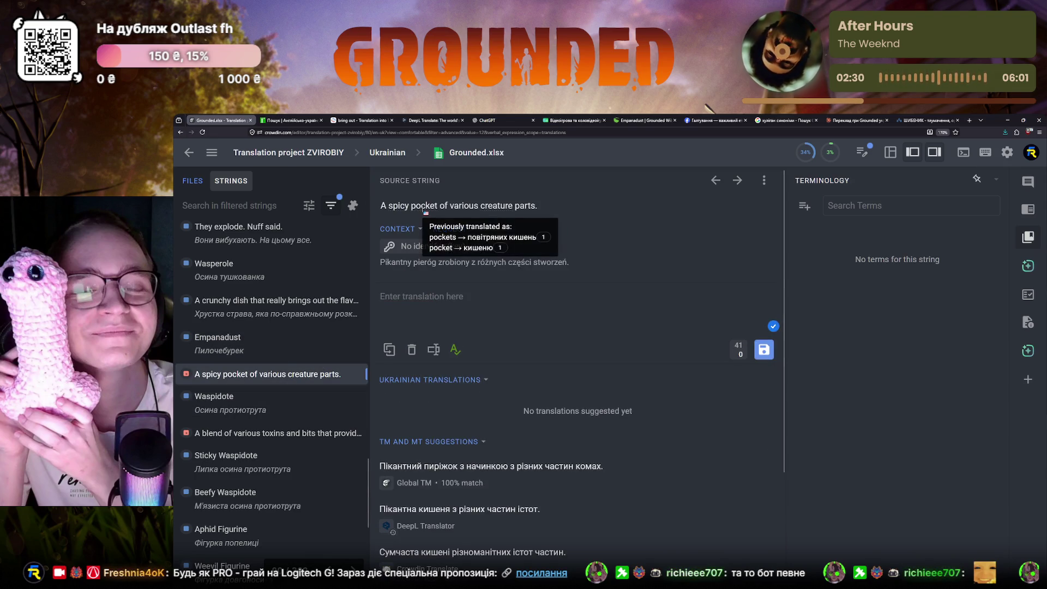
click(291, 120)
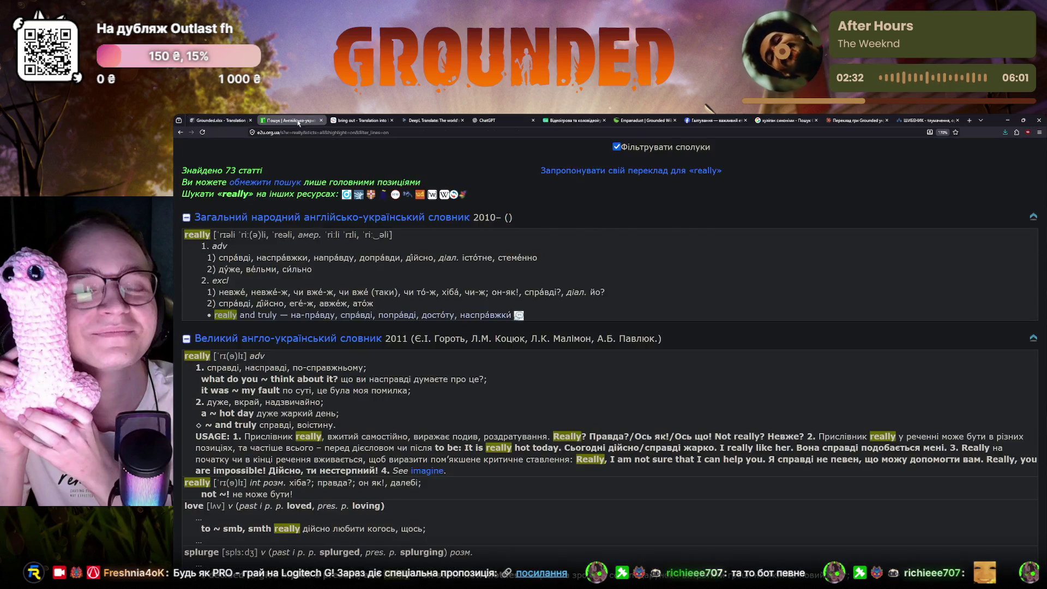
- Replace the previous e2u search word and look up pocket in the dictionaries
drag(226, 179, 174, 178)
text(po)
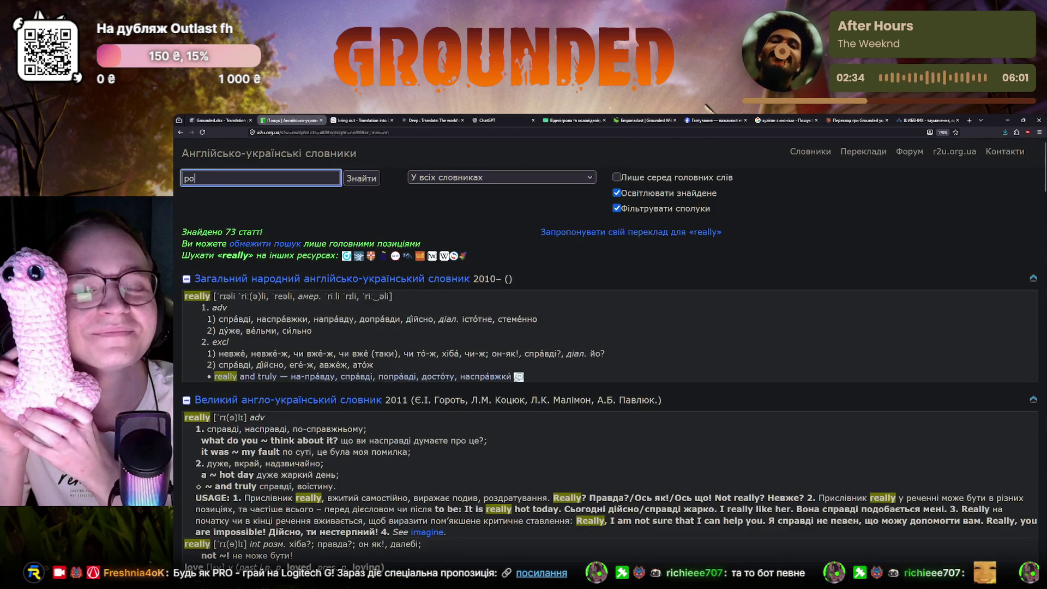
text(cket)
key(Return)
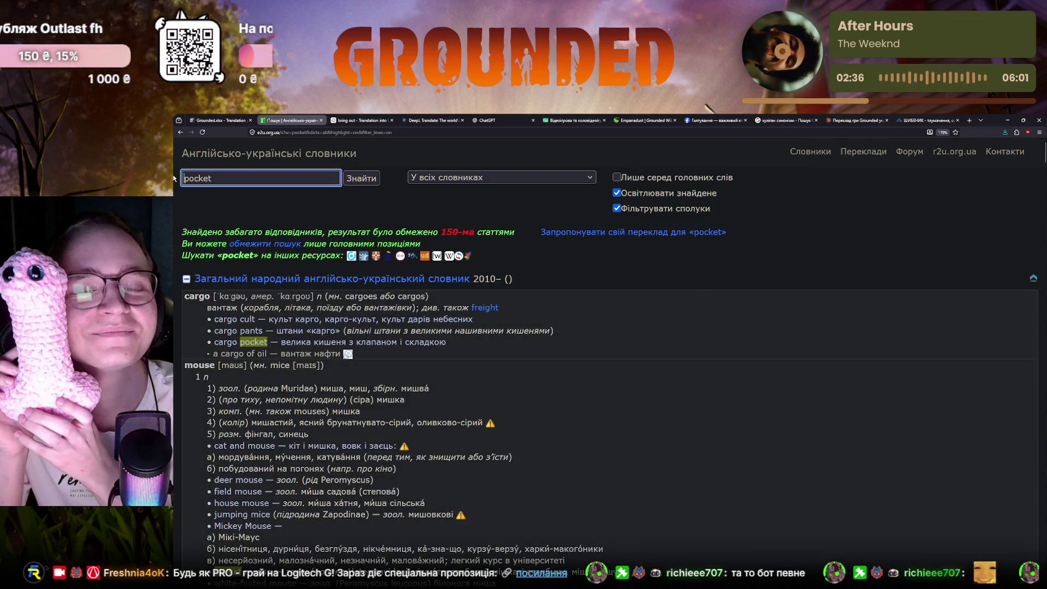
scroll(269, 390, down, 5)
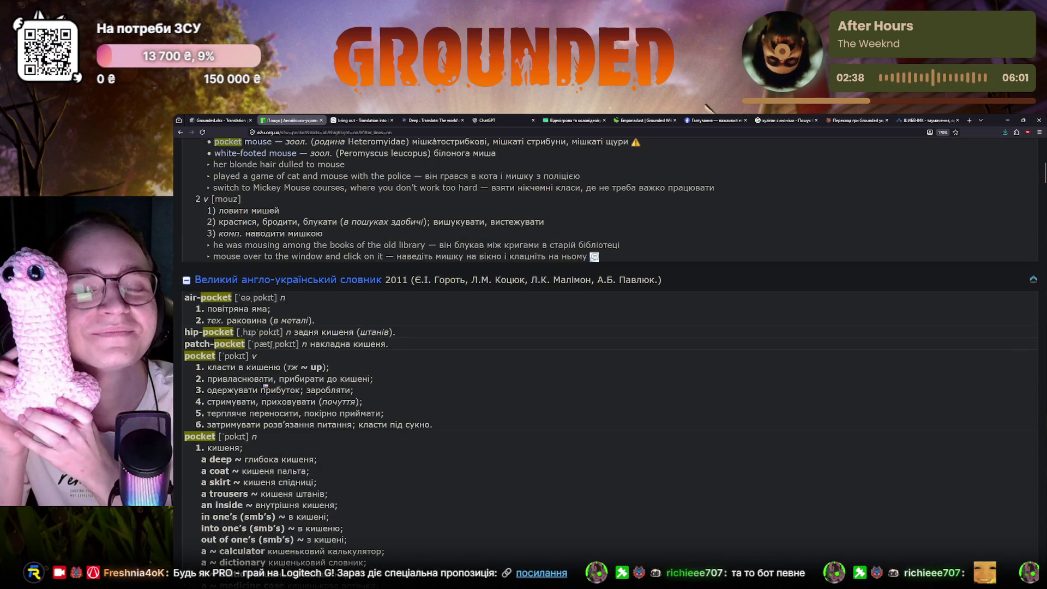
scroll(270, 382, down, 2)
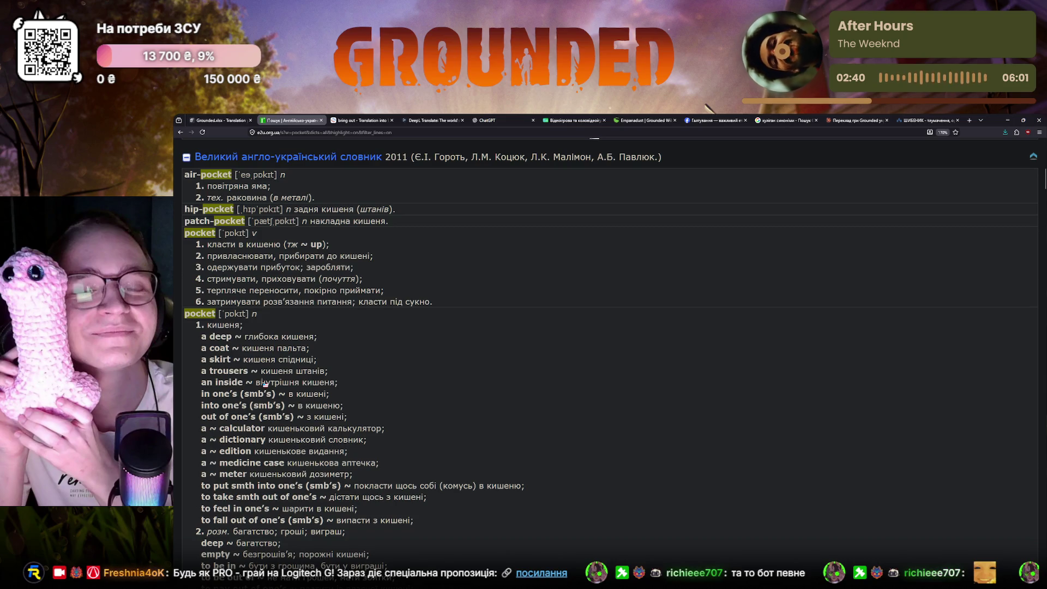
scroll(264, 384, down, 2)
scroll(264, 382, down, 3)
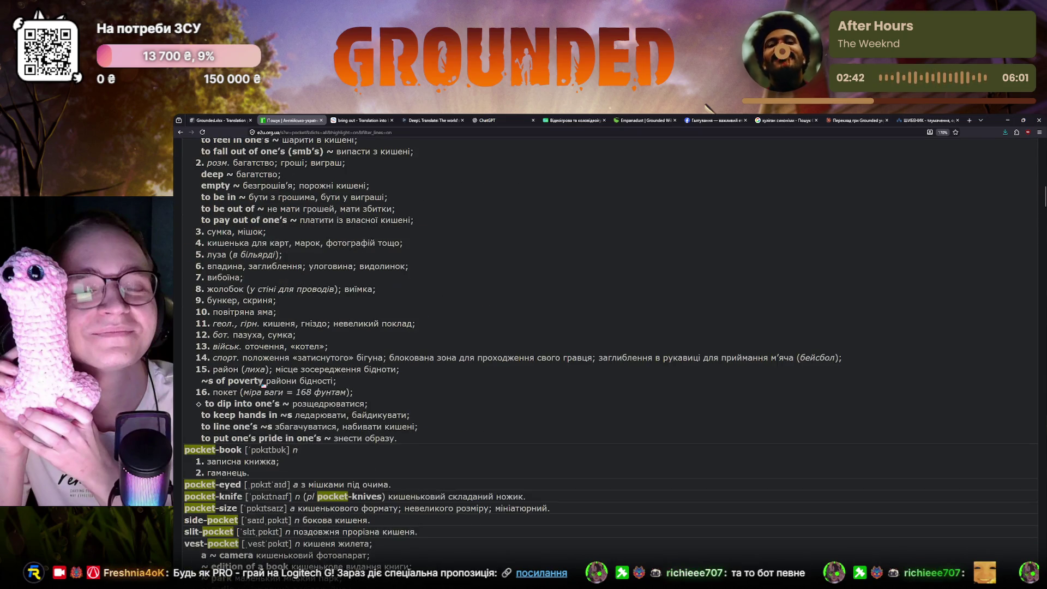
scroll(264, 384, up, 2)
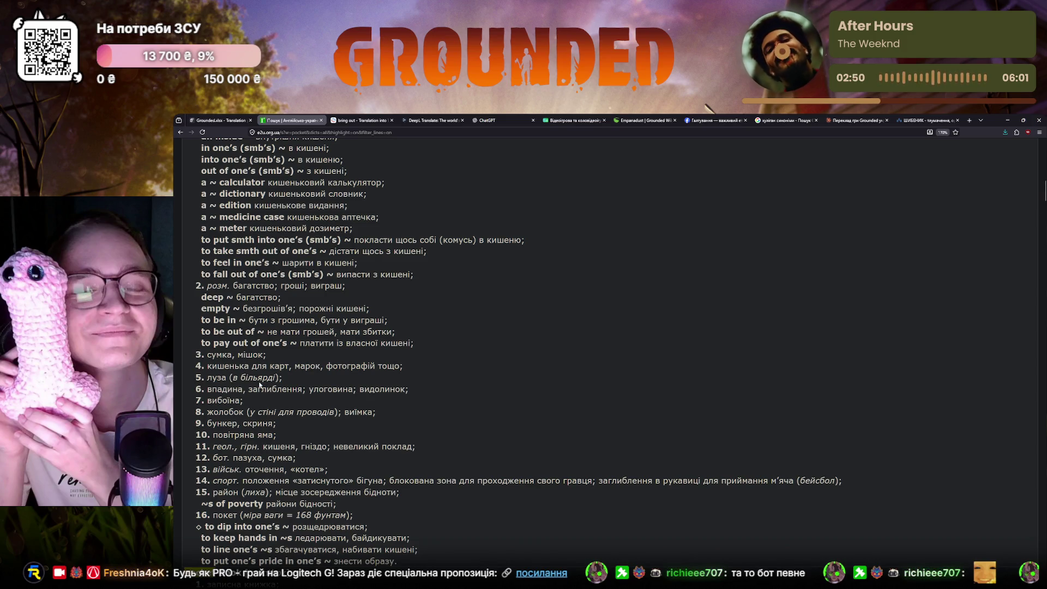
scroll(261, 386, down, 3)
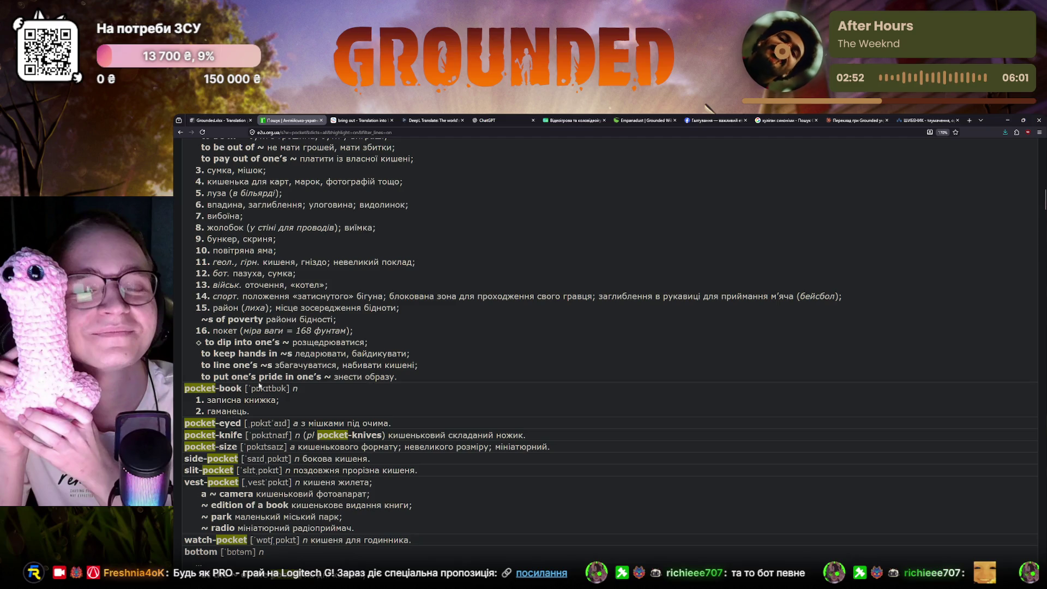
scroll(260, 385, down, 3)
scroll(260, 386, down, 2)
scroll(261, 385, down, 2)
scroll(261, 387, down, 2)
scroll(261, 386, down, 3)
scroll(260, 385, down, 2)
scroll(258, 387, down, 2)
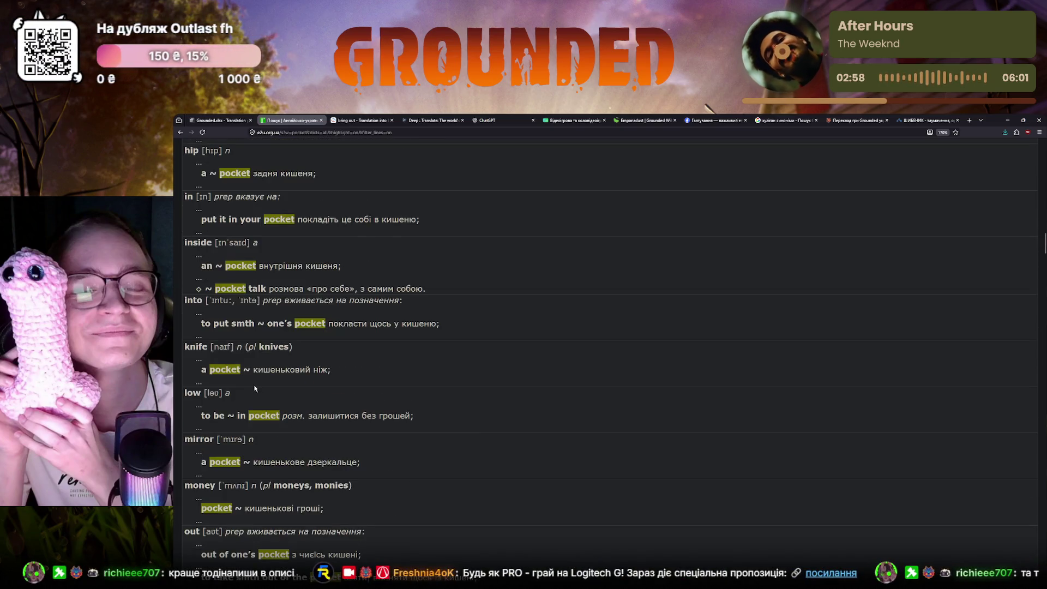
scroll(255, 389, down, 1)
scroll(255, 390, down, 2)
scroll(255, 390, down, 1)
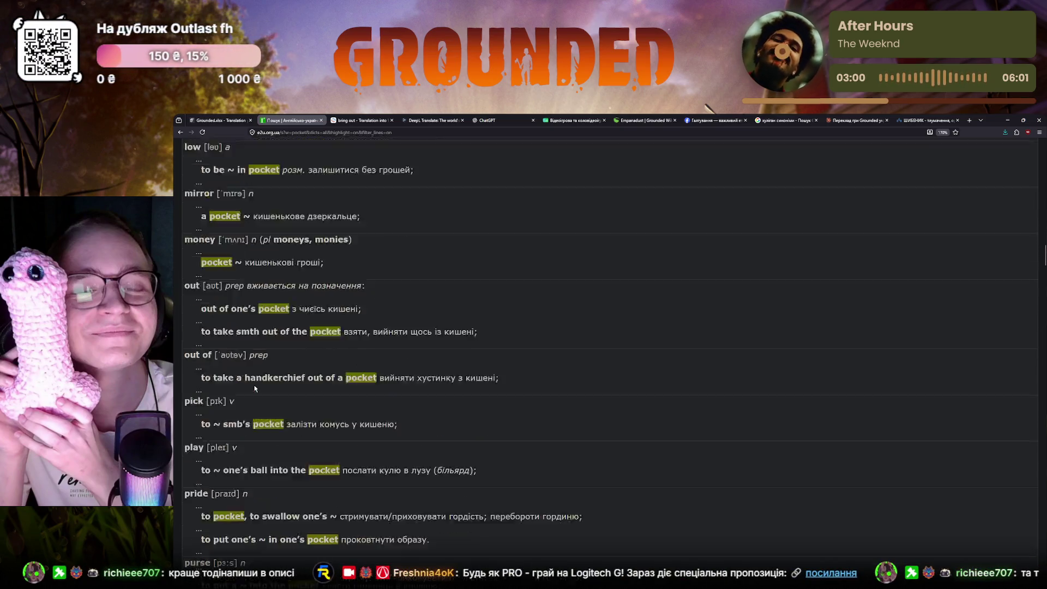
scroll(256, 389, down, 1)
scroll(255, 389, down, 1)
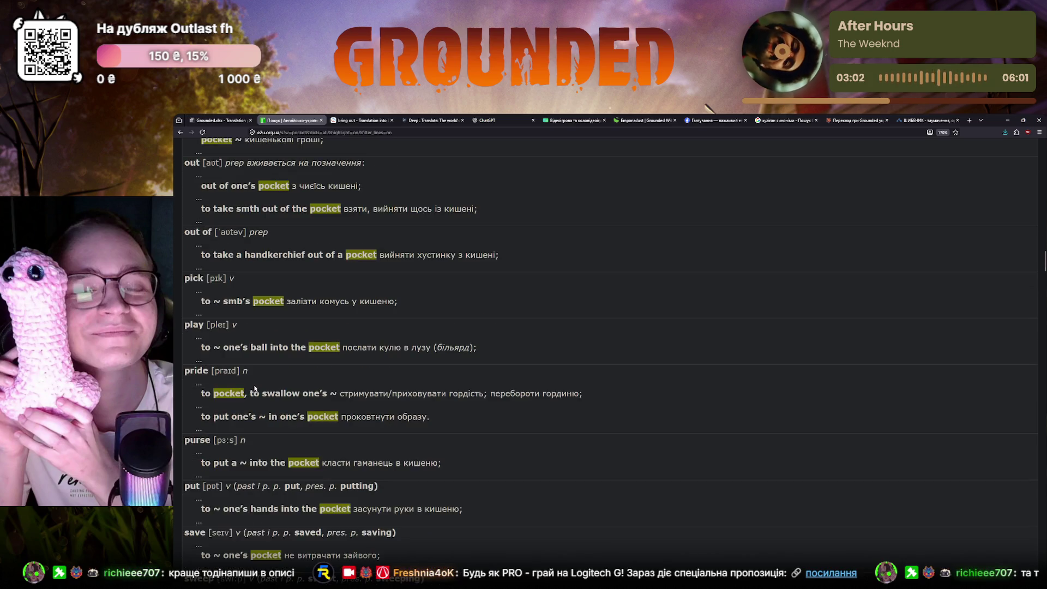
scroll(254, 390, down, 2)
scroll(254, 389, down, 2)
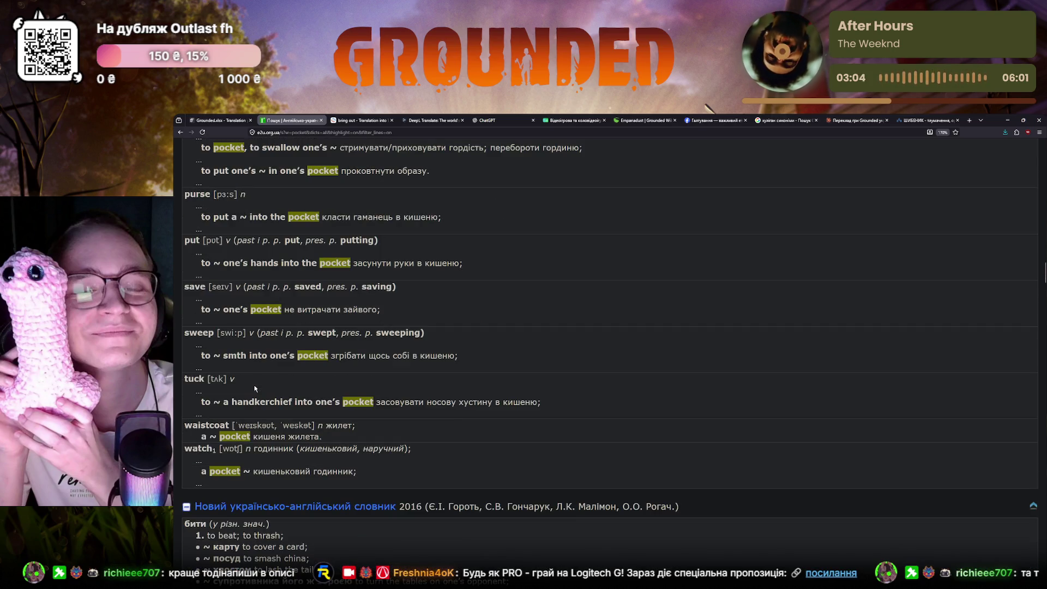
scroll(255, 389, down, 2)
scroll(255, 389, down, 3)
scroll(256, 389, down, 1)
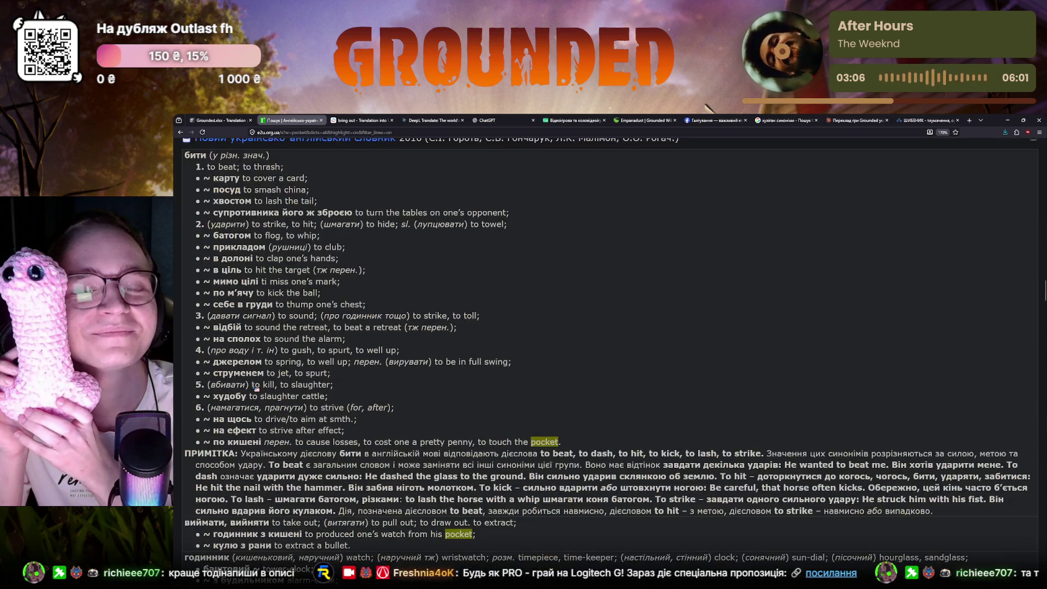
scroll(255, 389, down, 2)
scroll(256, 389, down, 2)
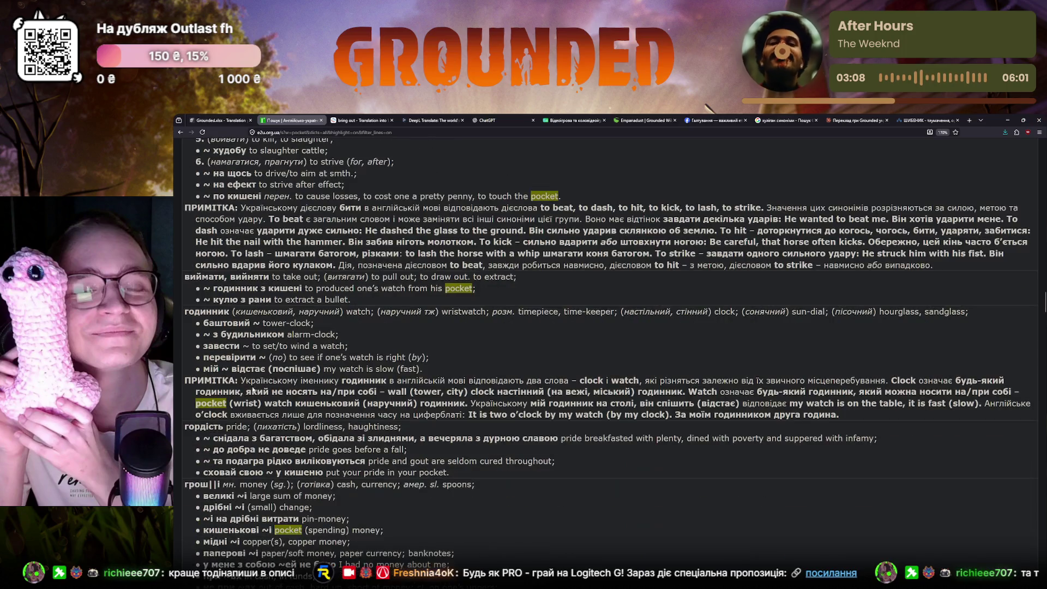
scroll(250, 398, down, 2)
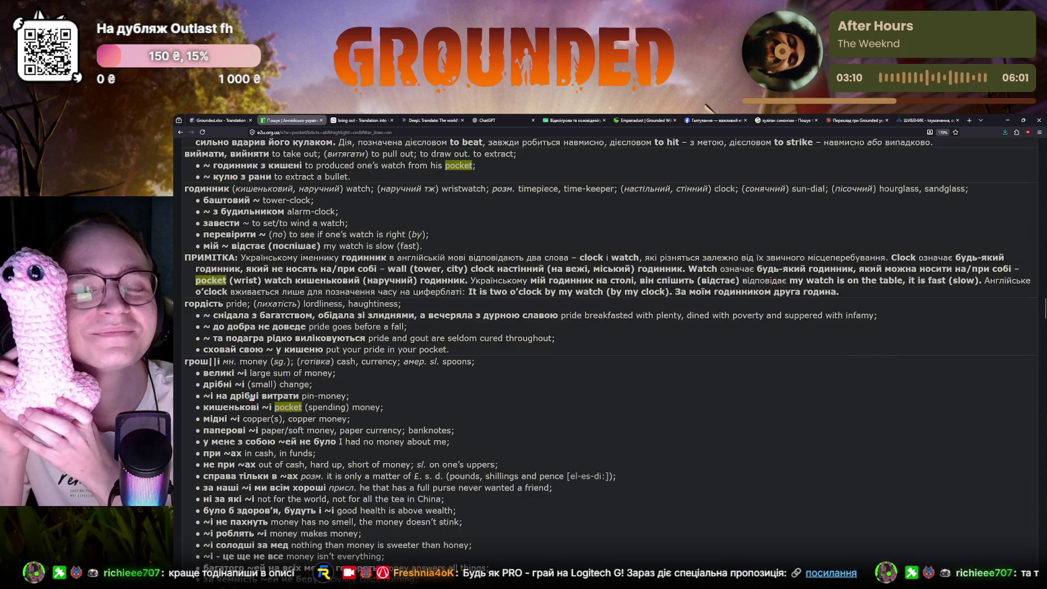
scroll(249, 399, down, 1)
scroll(249, 399, down, 2)
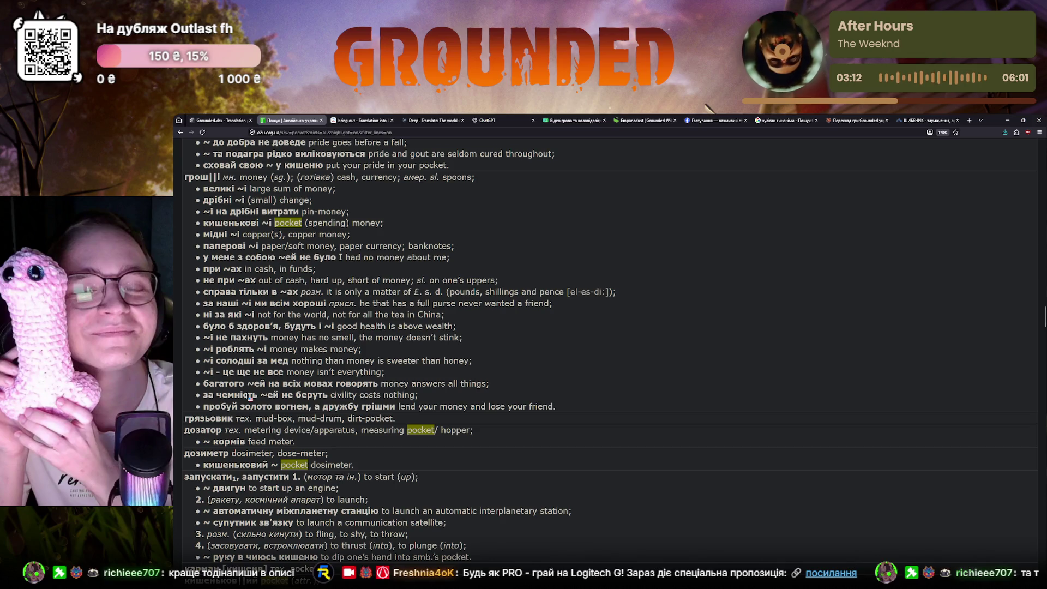
scroll(250, 398, down, 1)
scroll(249, 398, down, 1)
scroll(249, 399, down, 1)
scroll(247, 400, down, 2)
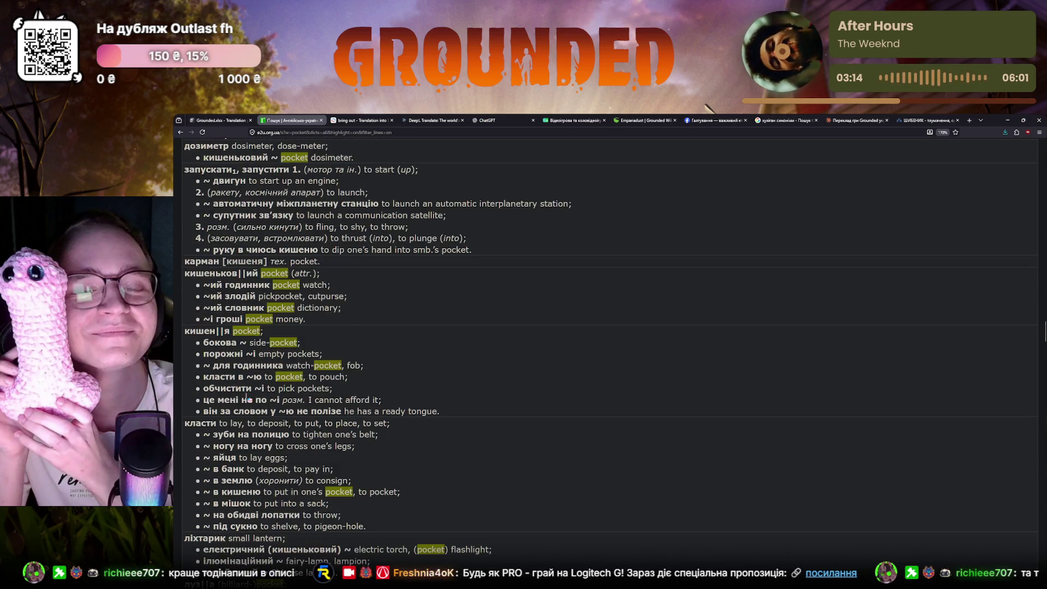
scroll(248, 399, down, 2)
scroll(248, 399, down, 1)
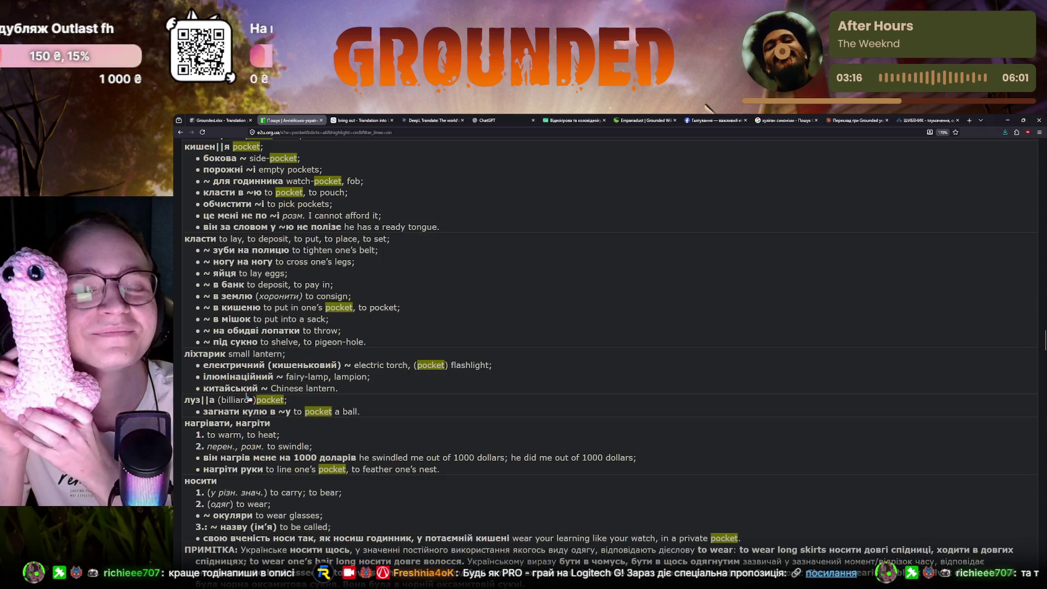
scroll(248, 399, down, 1)
scroll(248, 399, down, 1)
scroll(248, 398, down, 1)
scroll(248, 399, down, 3)
scroll(248, 398, down, 3)
scroll(248, 398, down, 3)
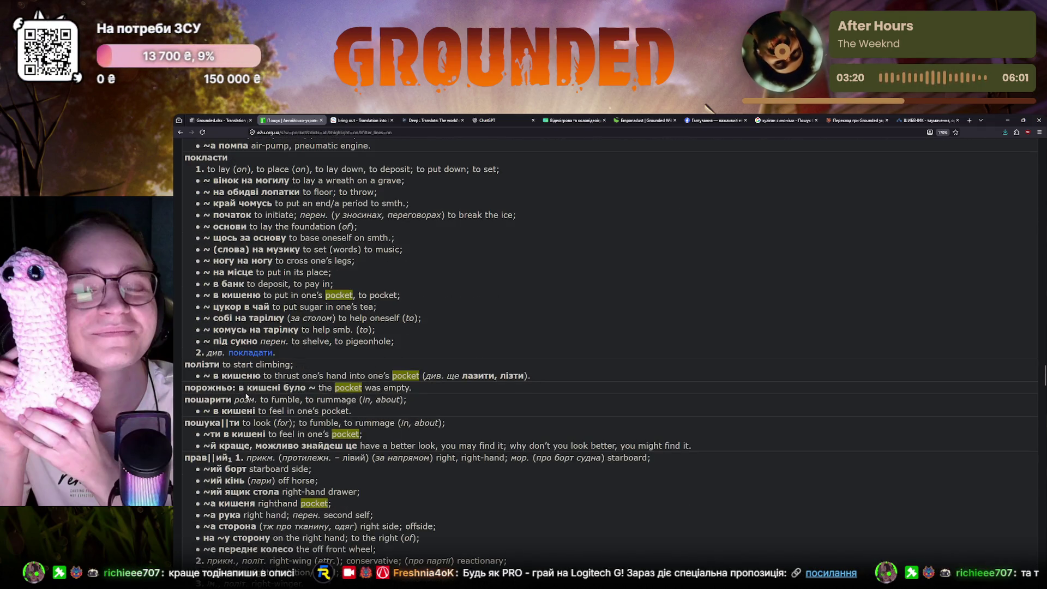
scroll(247, 398, down, 1)
scroll(248, 398, down, 1)
scroll(246, 398, down, 3)
scroll(243, 394, down, 1)
scroll(243, 396, down, 1)
scroll(243, 397, down, 1)
scroll(242, 398, down, 1)
scroll(242, 398, down, 1)
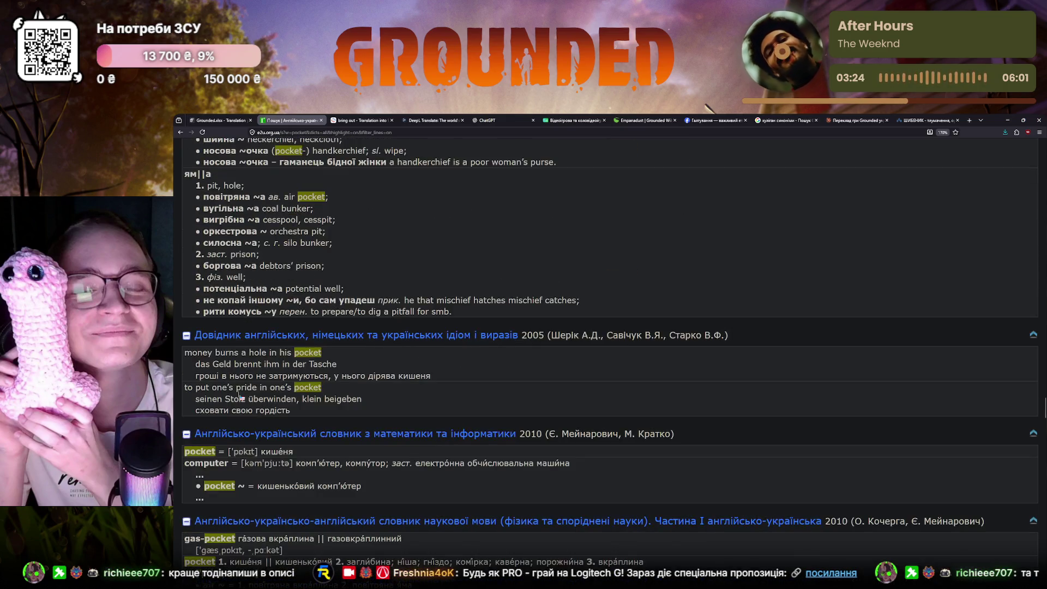
scroll(241, 399, down, 3)
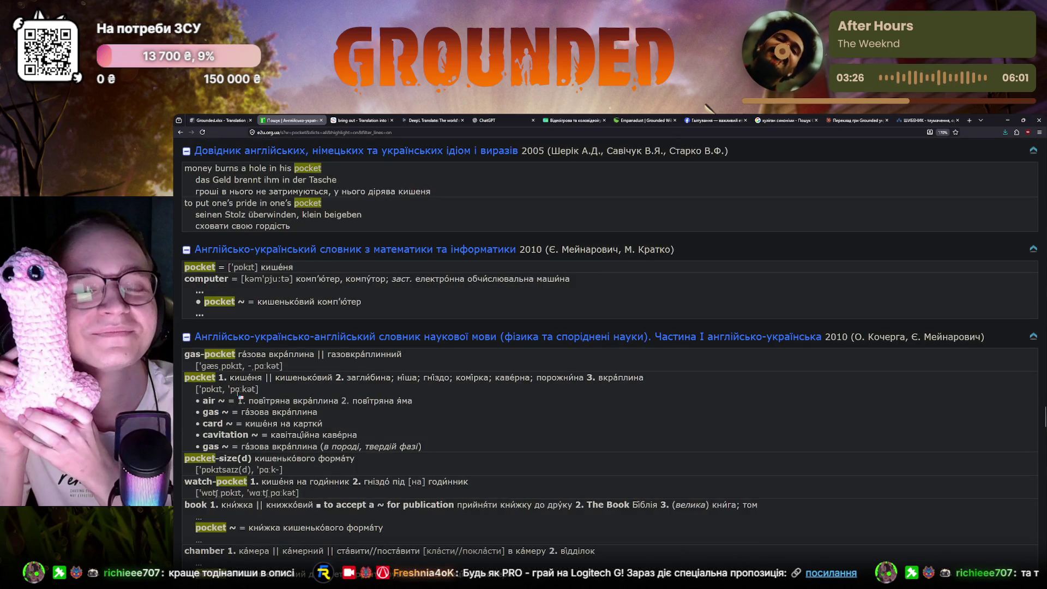
scroll(241, 398, down, 2)
scroll(238, 395, down, 2)
scroll(239, 396, down, 2)
scroll(238, 396, down, 2)
scroll(238, 395, down, 2)
scroll(236, 394, down, 3)
scroll(236, 395, down, 3)
scroll(237, 395, down, 2)
scroll(236, 395, down, 3)
scroll(238, 398, down, 2)
scroll(239, 398, down, 3)
scroll(238, 398, down, 3)
scroll(237, 396, down, 1)
scroll(236, 396, down, 2)
scroll(237, 396, down, 2)
scroll(236, 397, down, 2)
scroll(237, 397, down, 3)
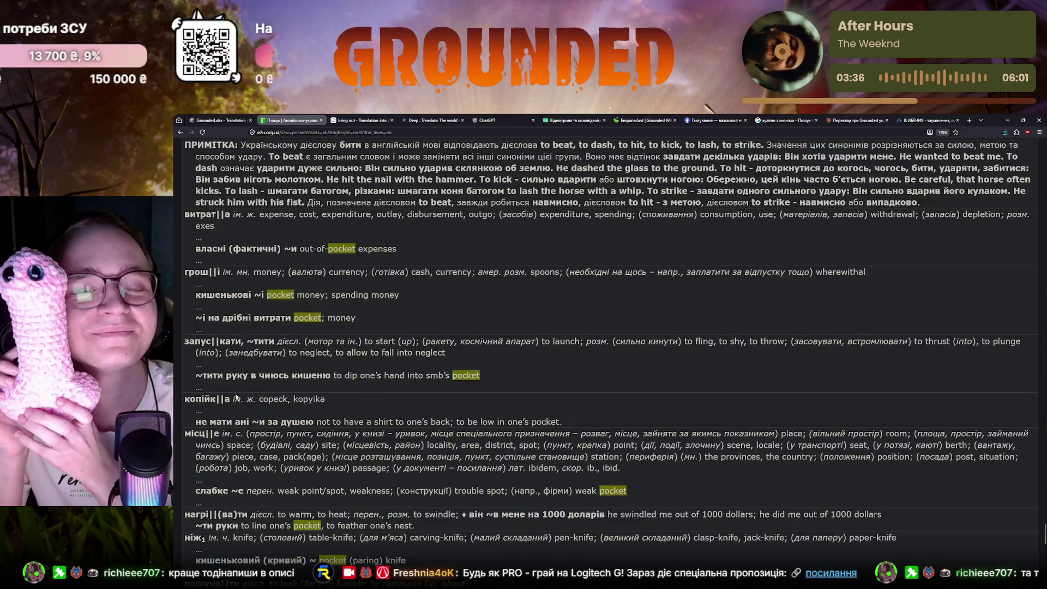
scroll(237, 396, down, 3)
scroll(237, 396, down, 3)
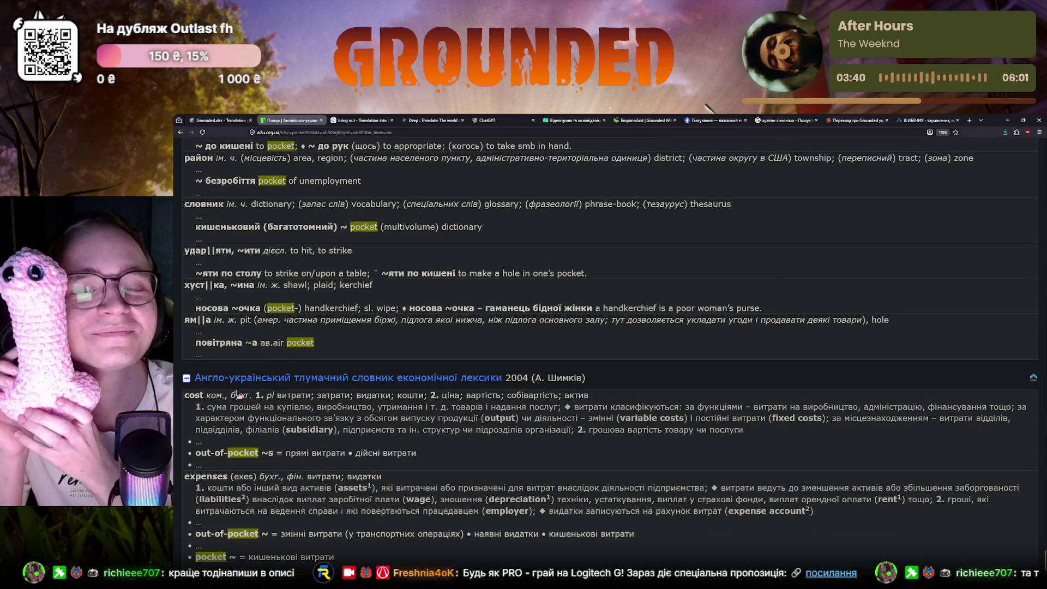
scroll(237, 395, down, 3)
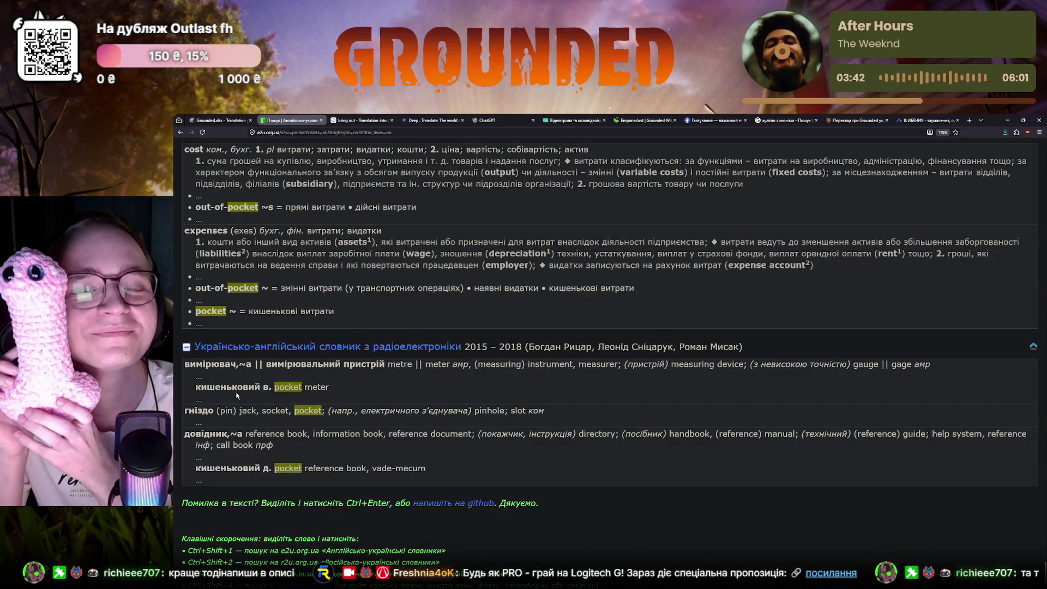
scroll(237, 395, down, 1)
scroll(336, 412, up, 10)
scroll(323, 344, up, 10)
scroll(311, 270, up, 10)
- Look up meat pockets in Reverso Context, expanding translations and dismissing the sign-in prompt
key(ctrl+Tab)
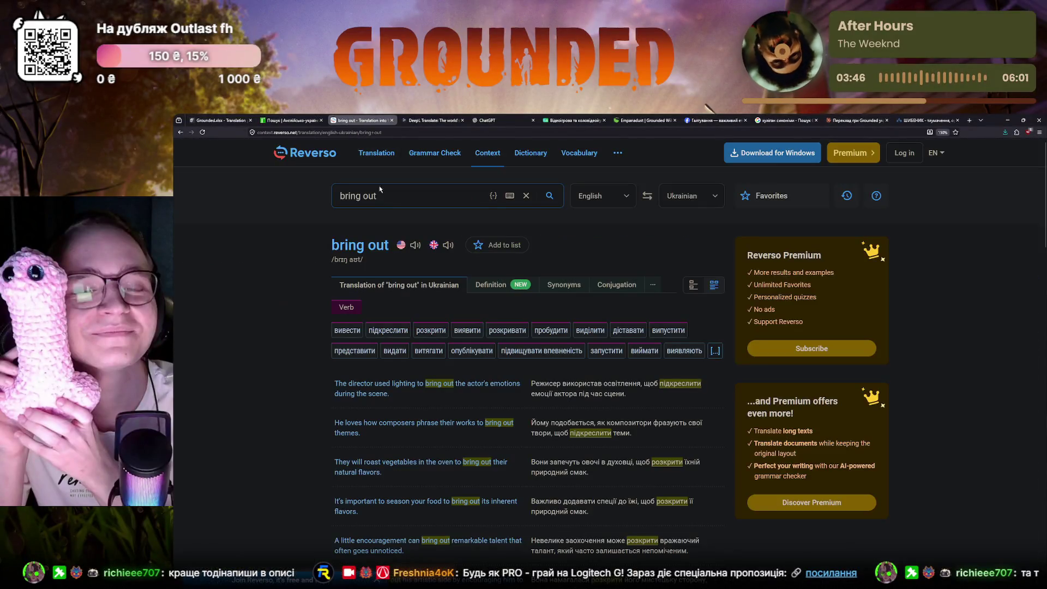
text(meat )
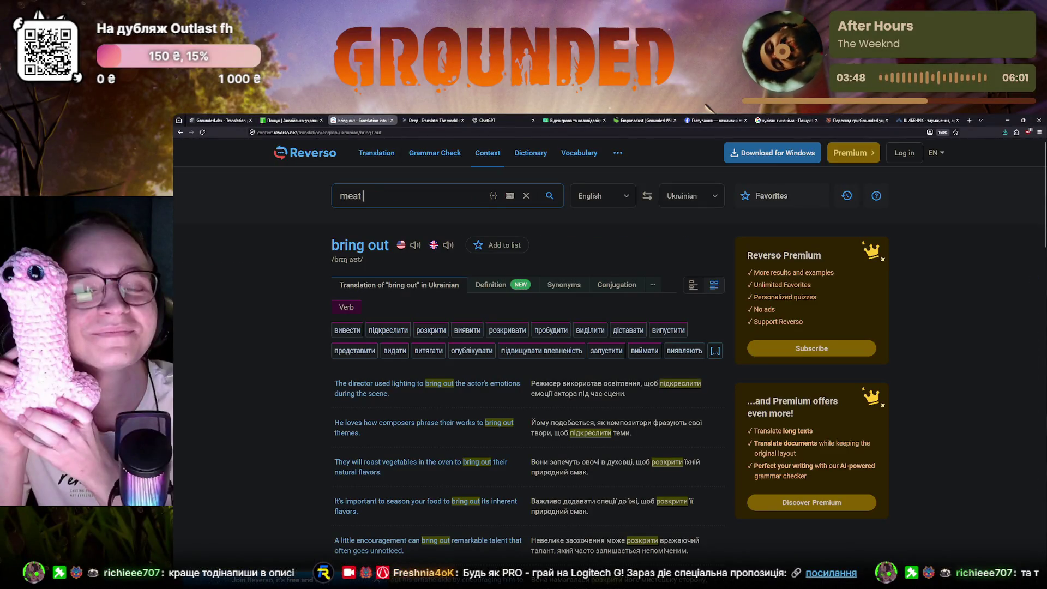
text(pockets)
click(374, 228)
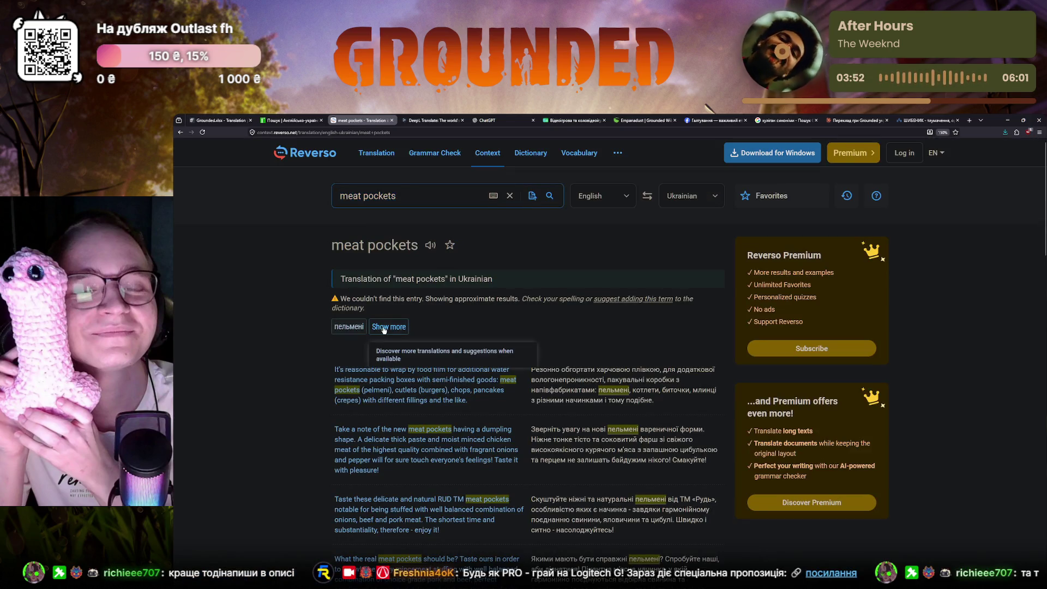
click(386, 326)
click(705, 252)
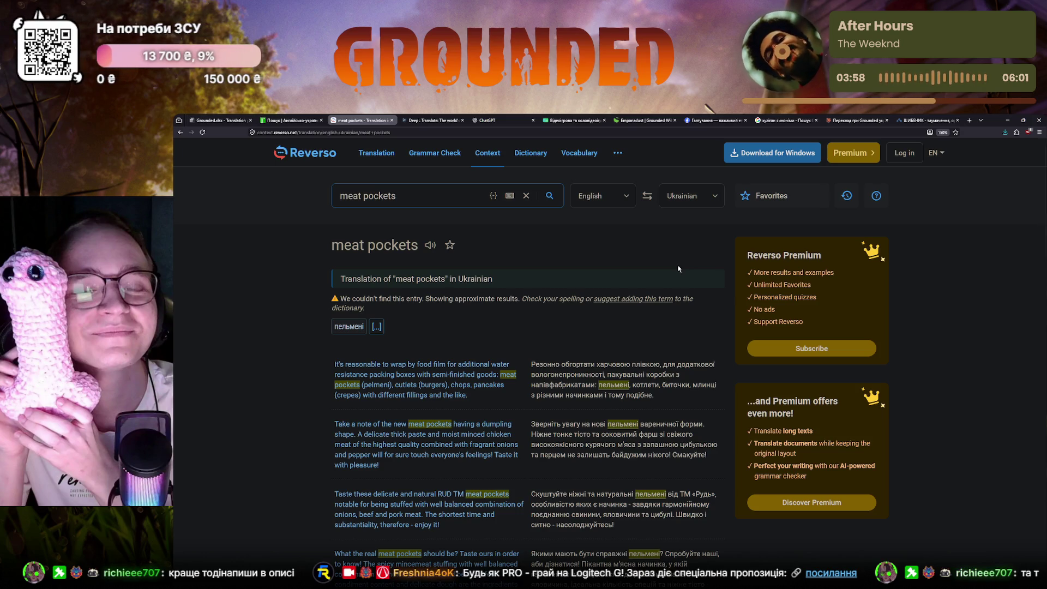
- Shorten the search to pocket, view more of its translations, and return to the Crowdin editor
click(370, 200)
click(426, 206)
click(365, 198)
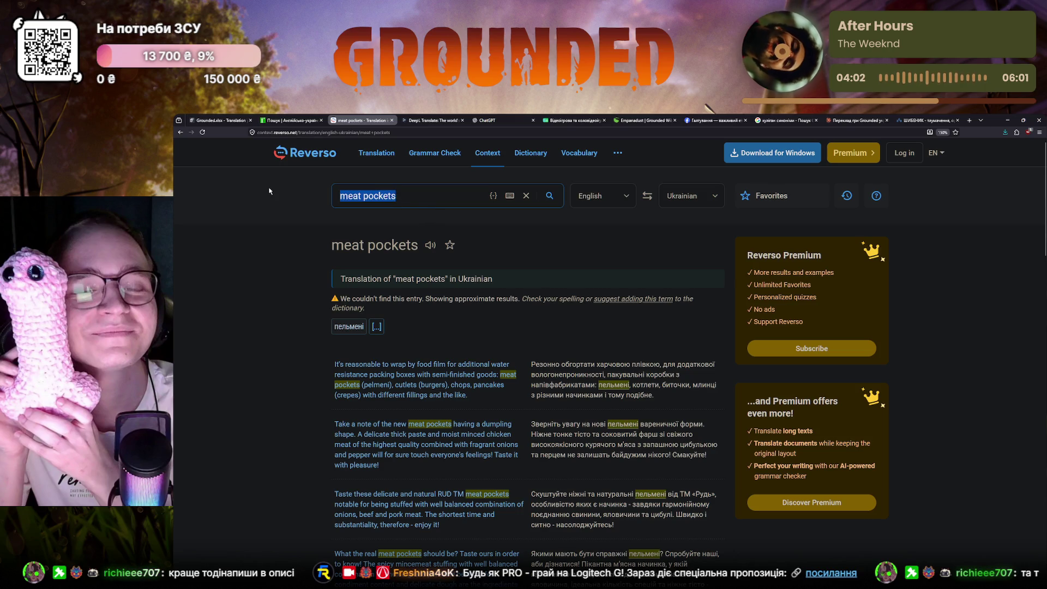
key(shift+Home)
key(BackSpace)
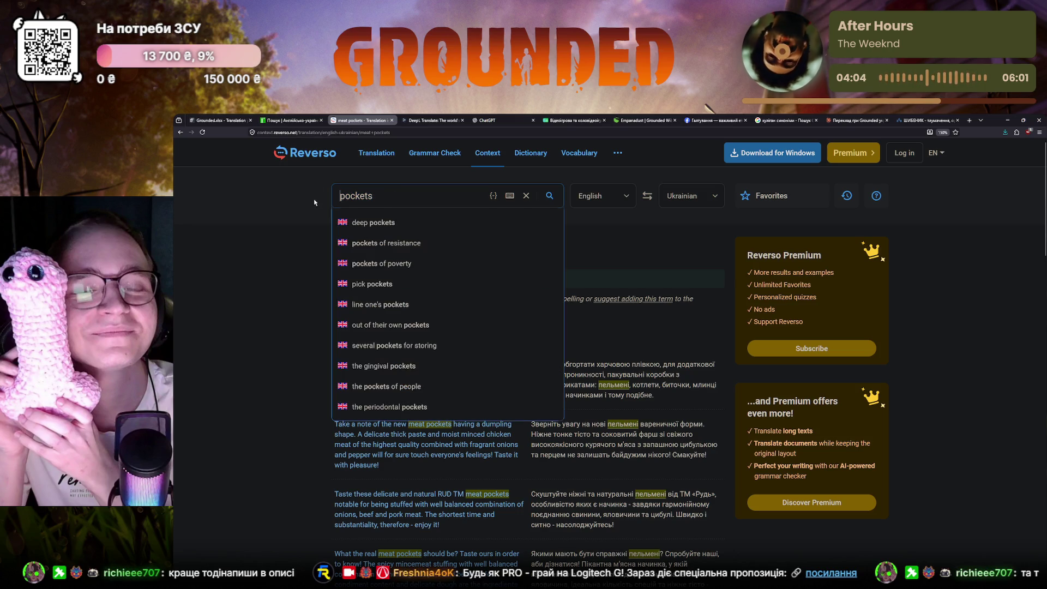
key(BackSpace)
key(Return)
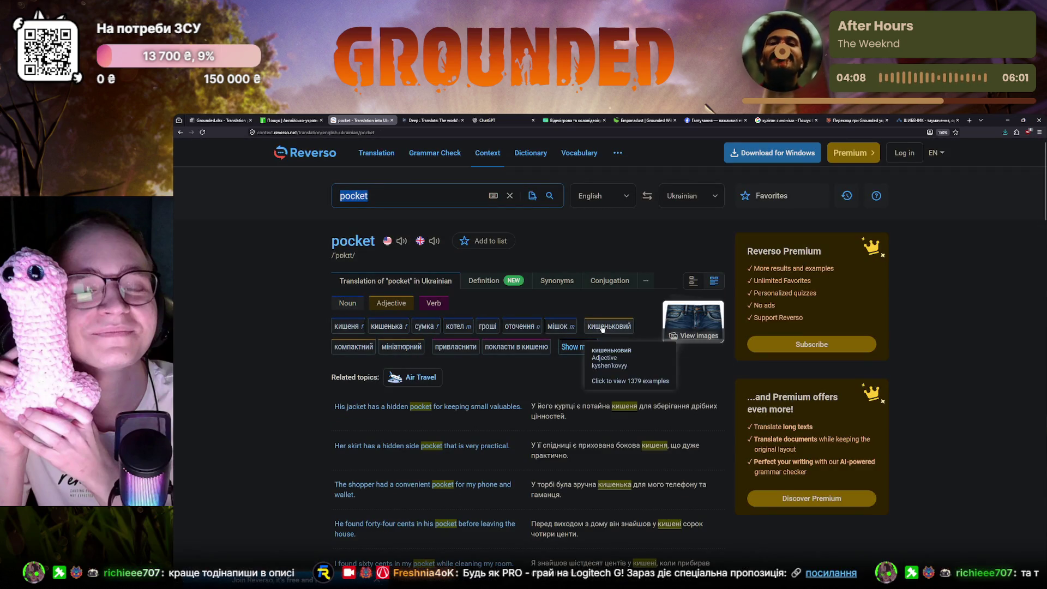
click(590, 348)
click(705, 253)
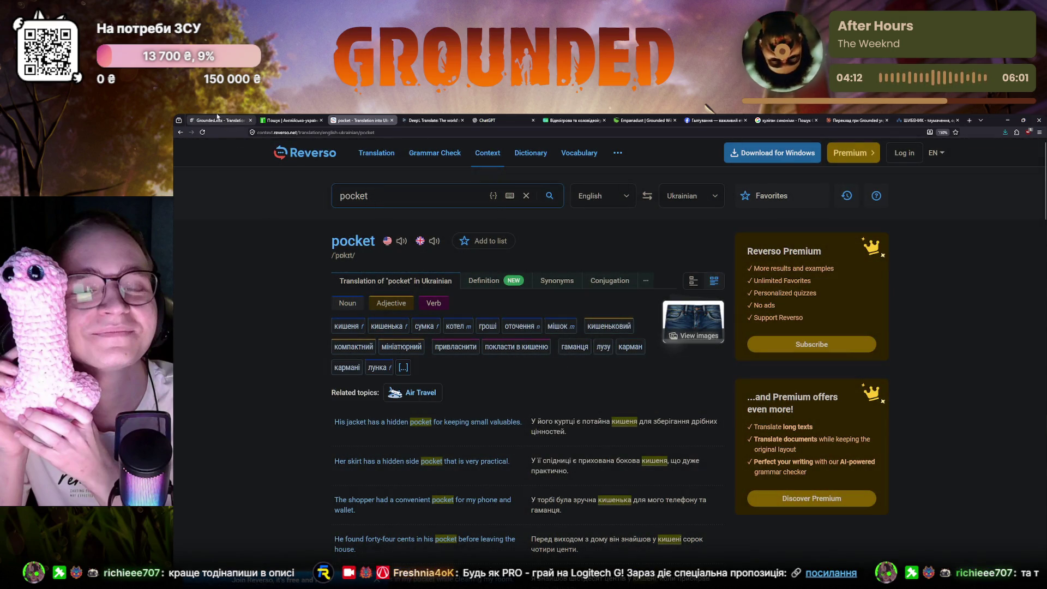
click(217, 120)
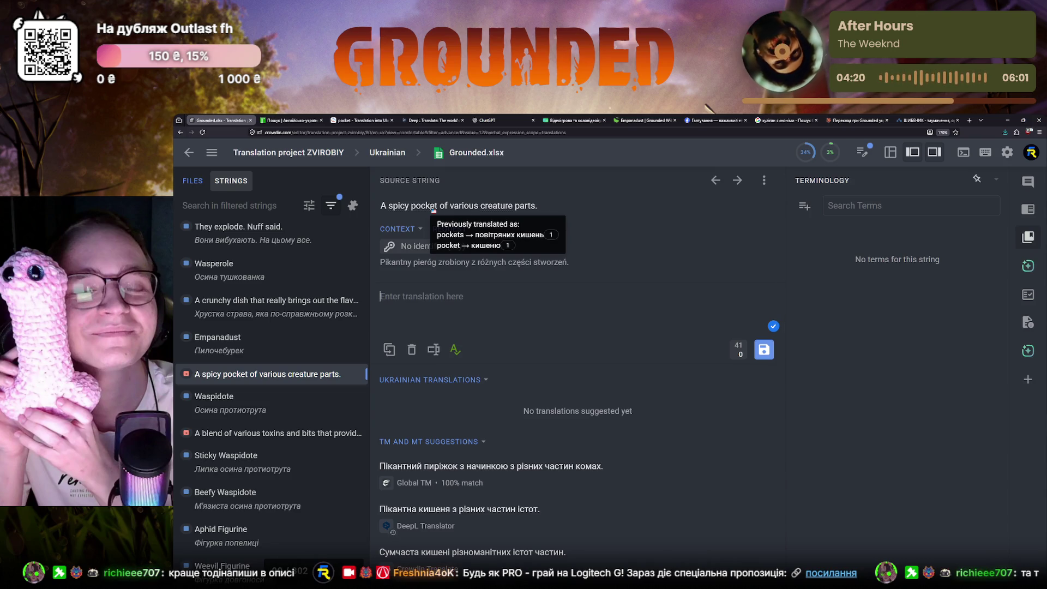
mouse_move(491, 473)
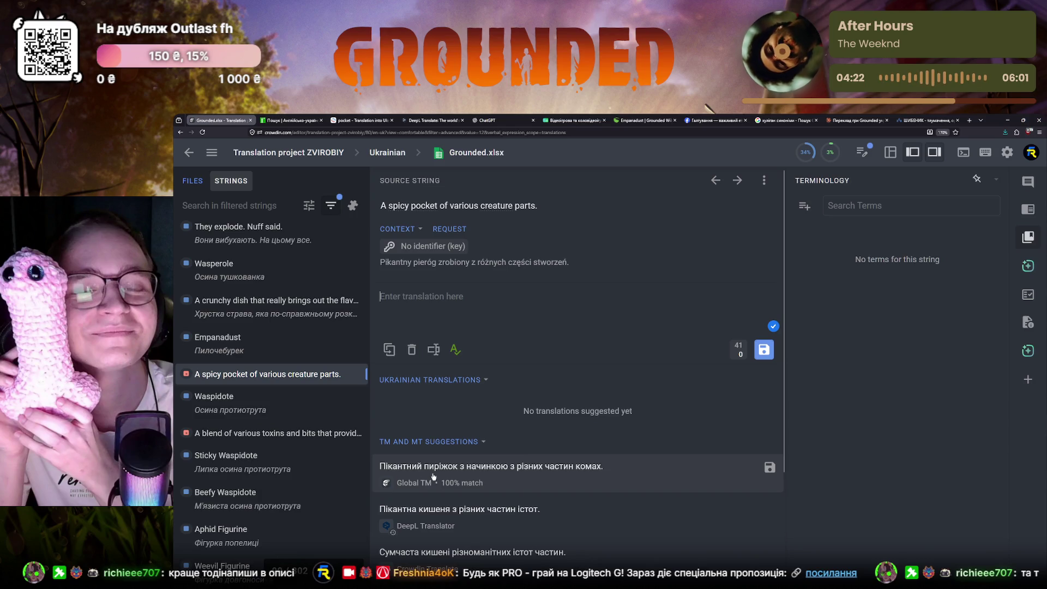
- Save the 100% memory match Пікантний пиріжок з начинкою з різних частин комах. and select the blend of toxins string
click(434, 477)
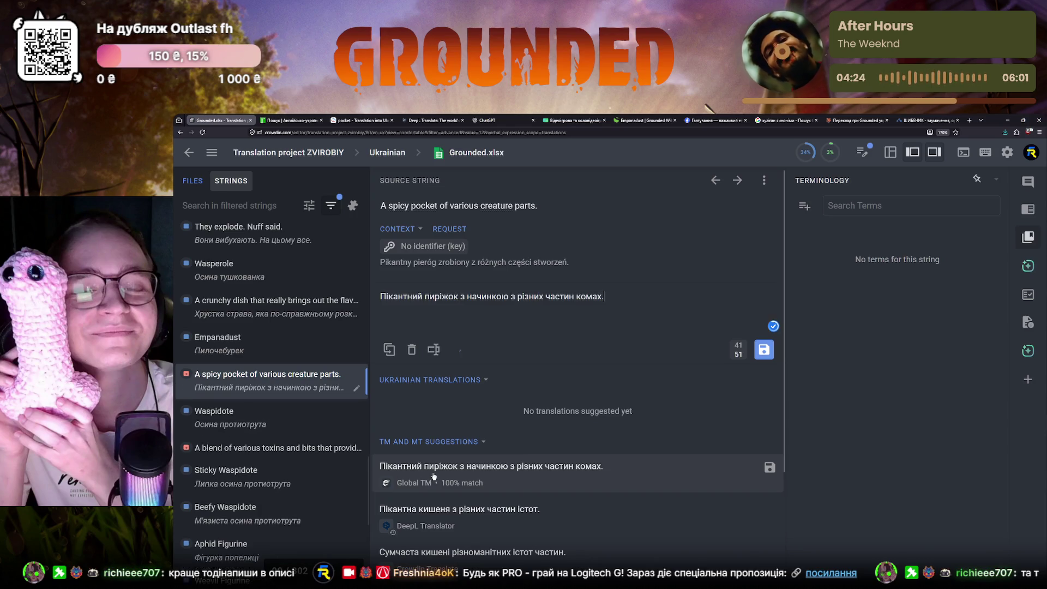
click(763, 349)
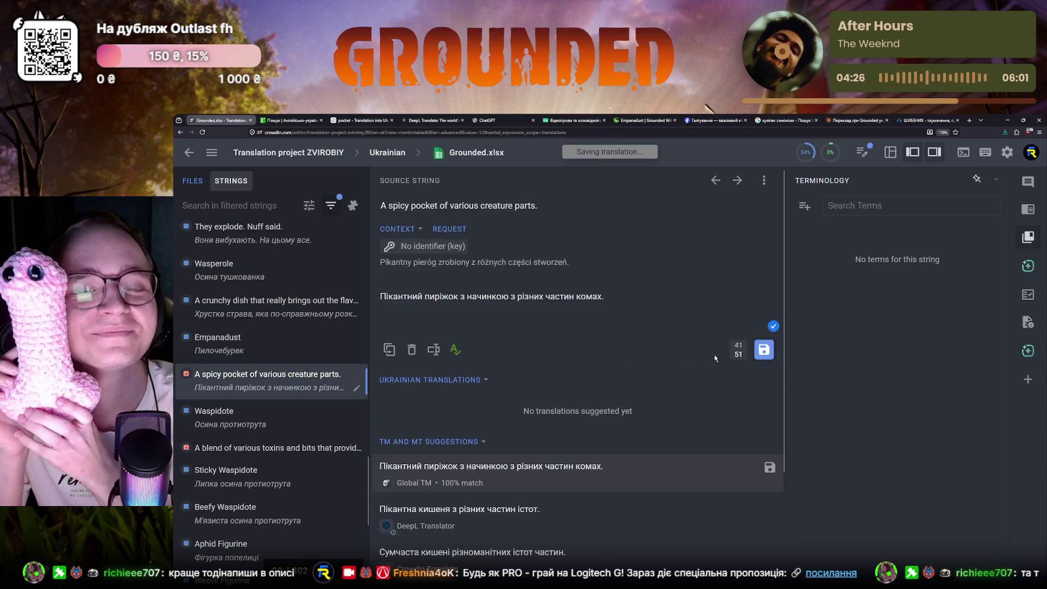
click(270, 448)
click(271, 369)
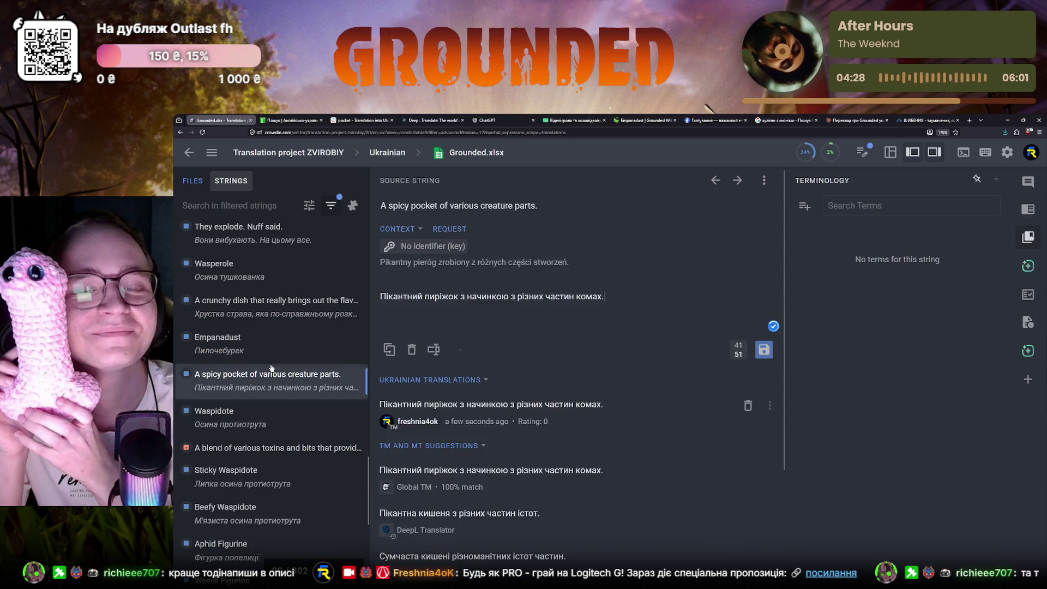
click(252, 447)
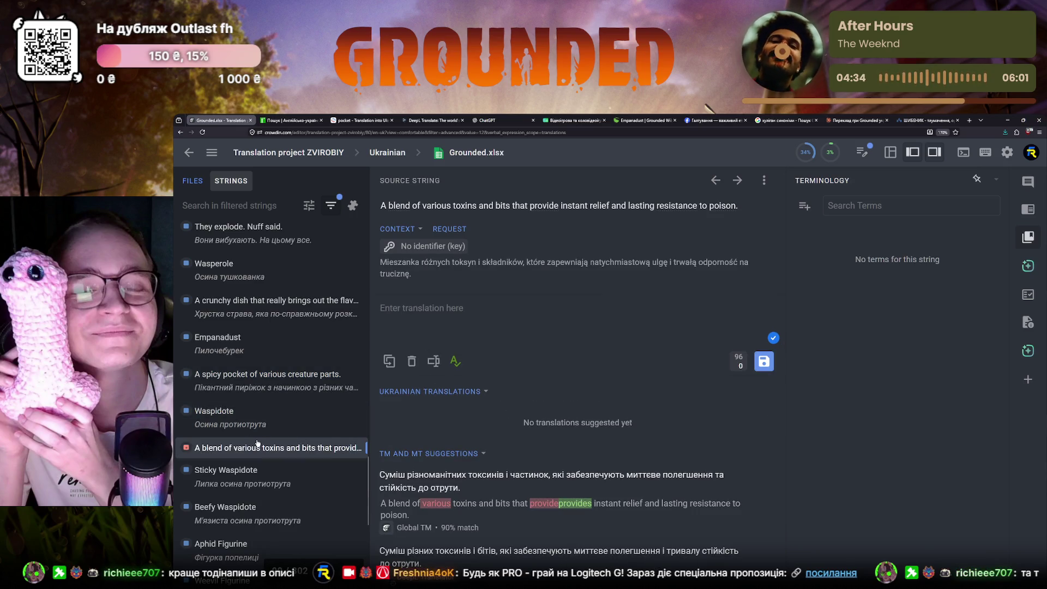
- Look up 'toxin' on e2u.org.ua, then return to the Crowdin editor
key(ctrl+Tab)
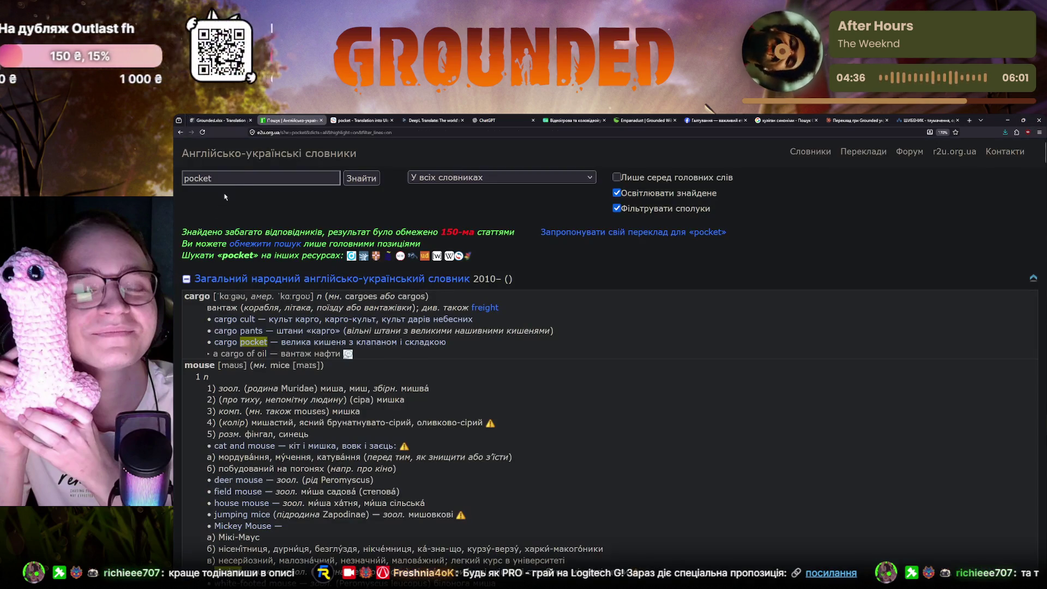
text(toxin)
key(Return)
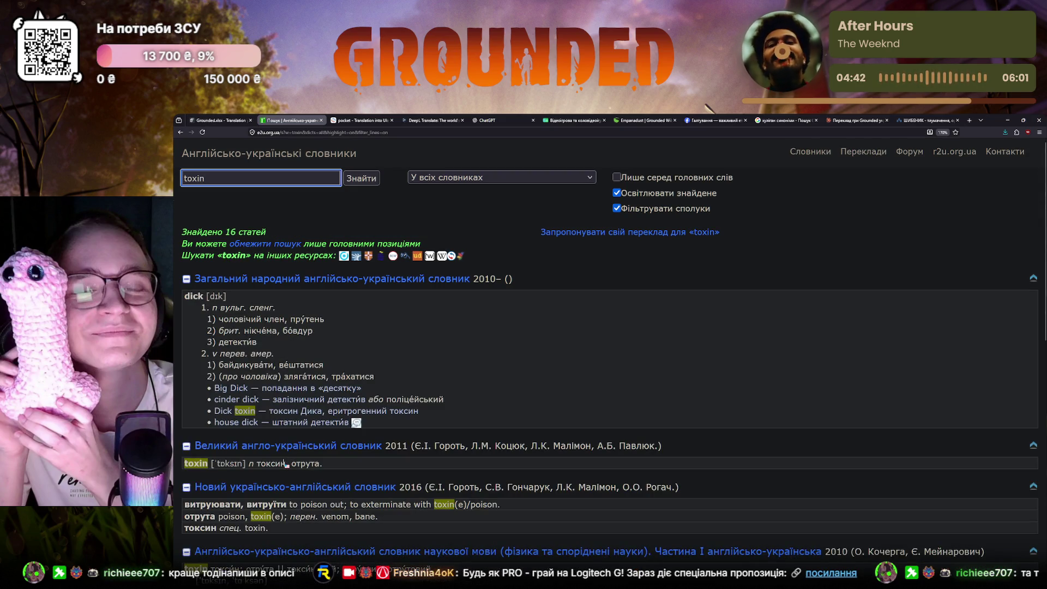
scroll(285, 464, down, 2)
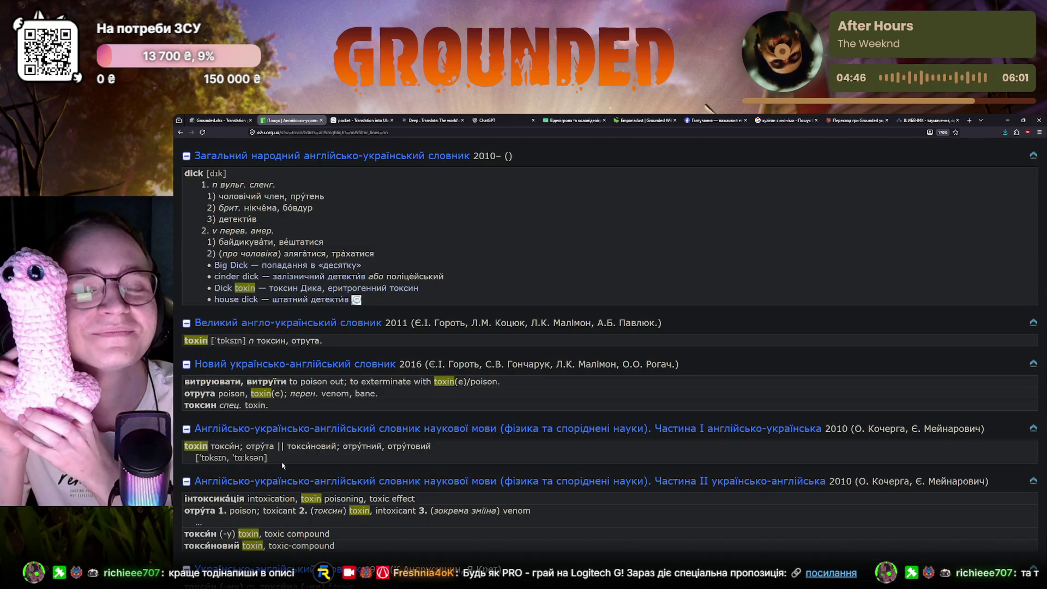
scroll(282, 465, down, 2)
scroll(282, 465, down, 2)
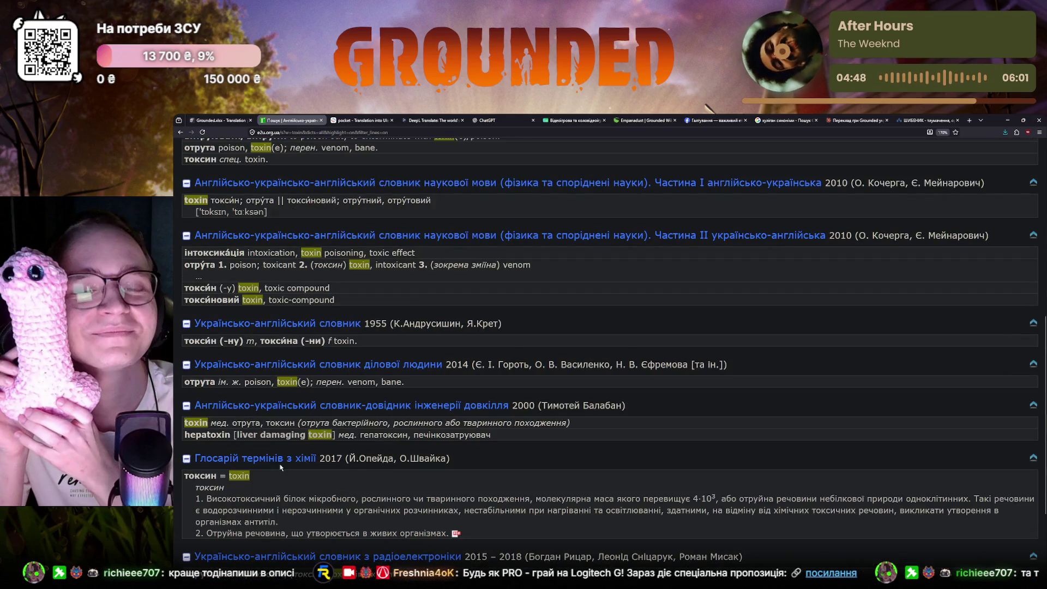
scroll(281, 467, down, 2)
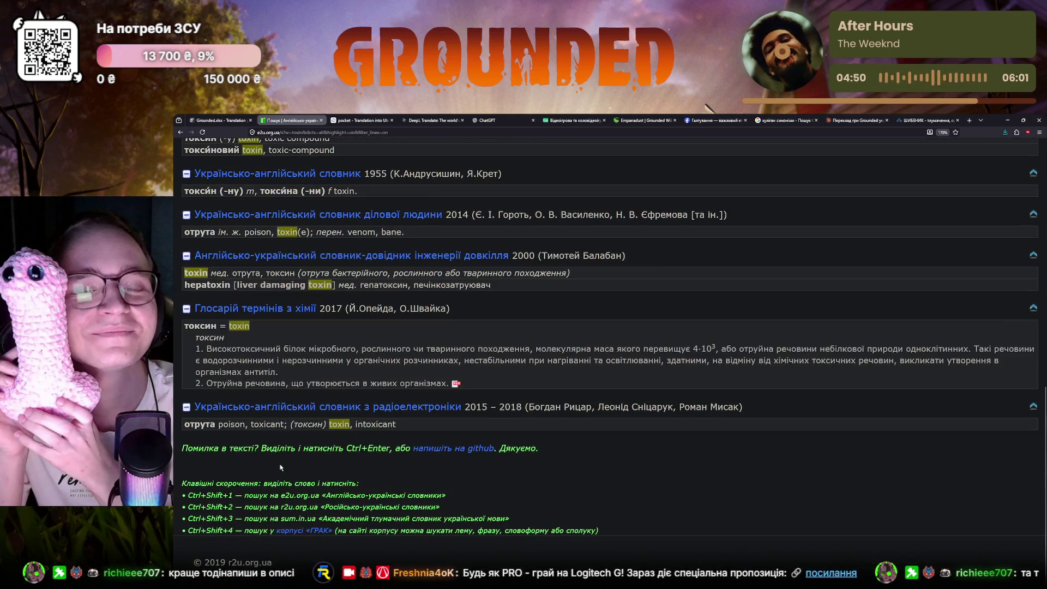
click(219, 121)
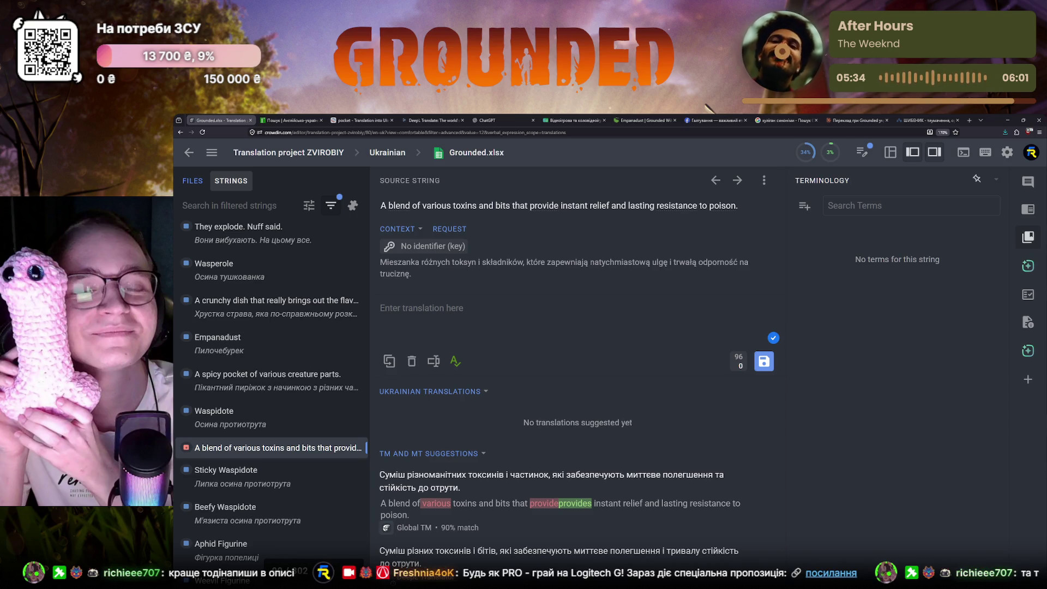
scroll(298, 421, down, 2)
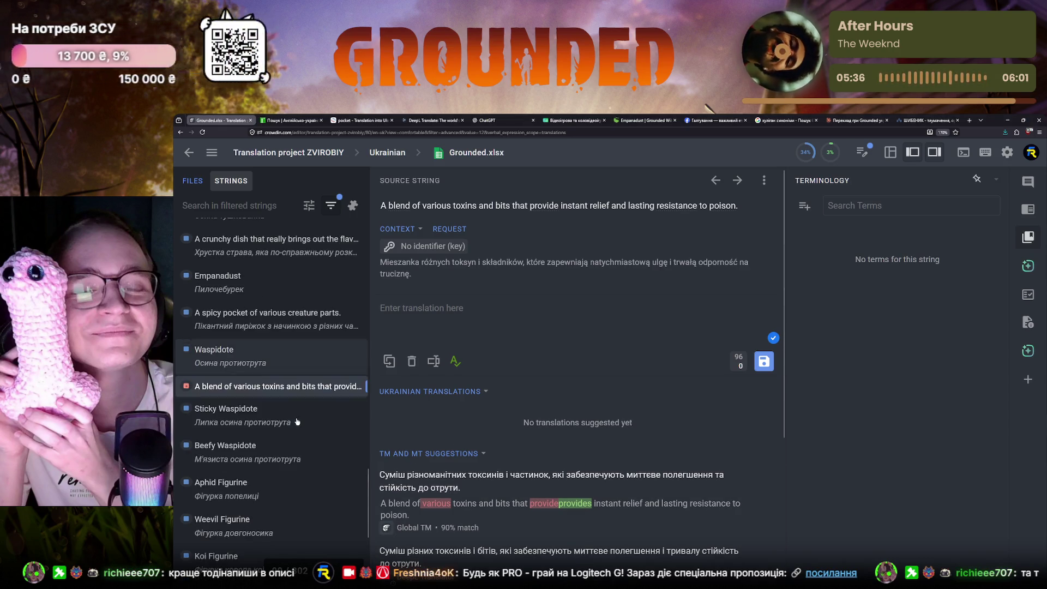
scroll(298, 422, down, 1)
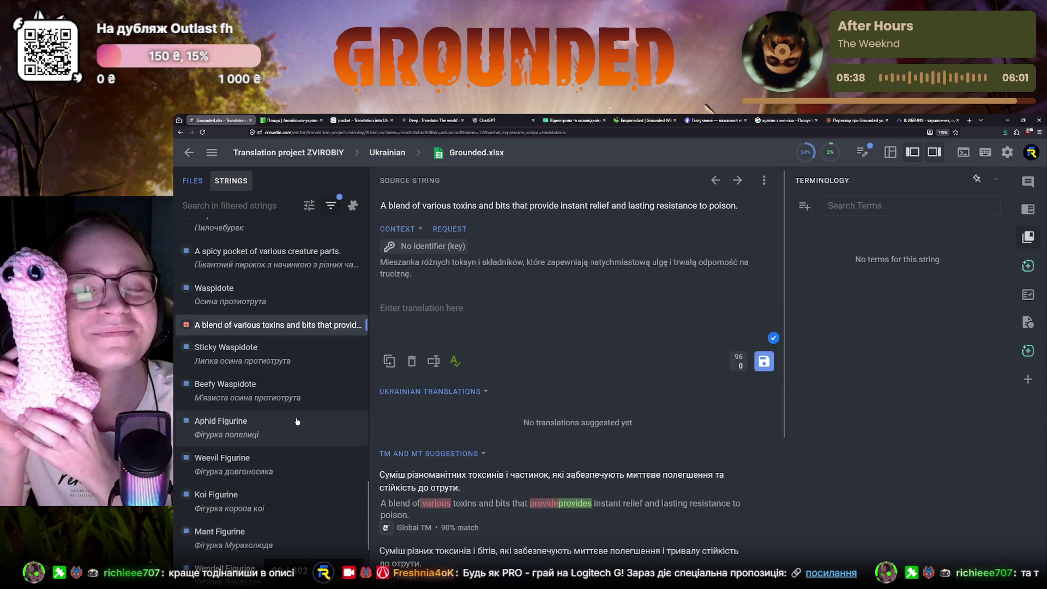
- Start the translation of the toxin-blend string and pick out the source word 'relief'
click(424, 325)
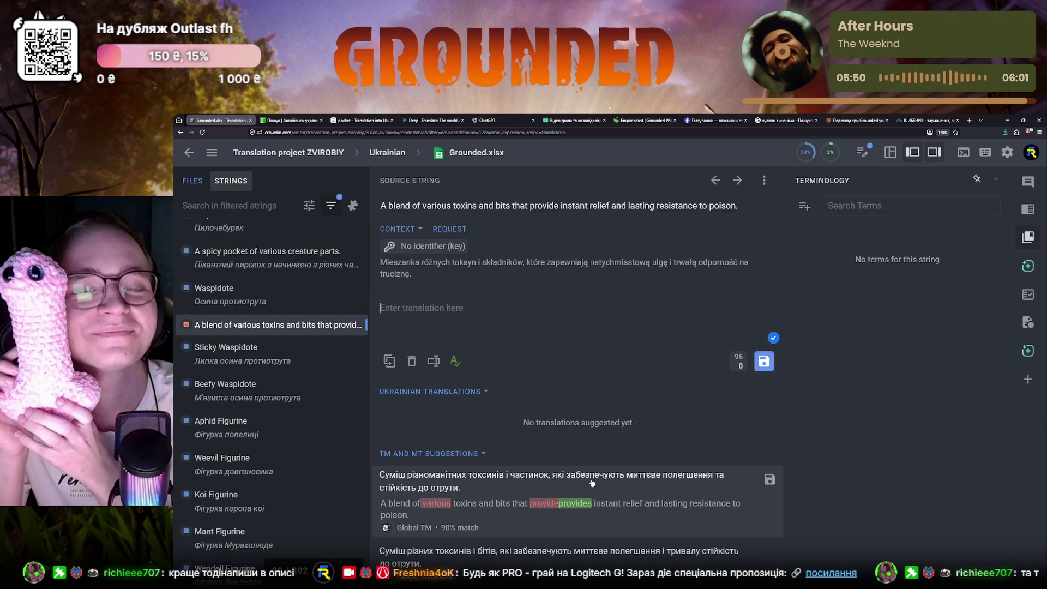
double_click(604, 206)
- Search e2u.org.ua for 'relief' (полегшення, розрада) and go back to Crowdin
click(273, 122)
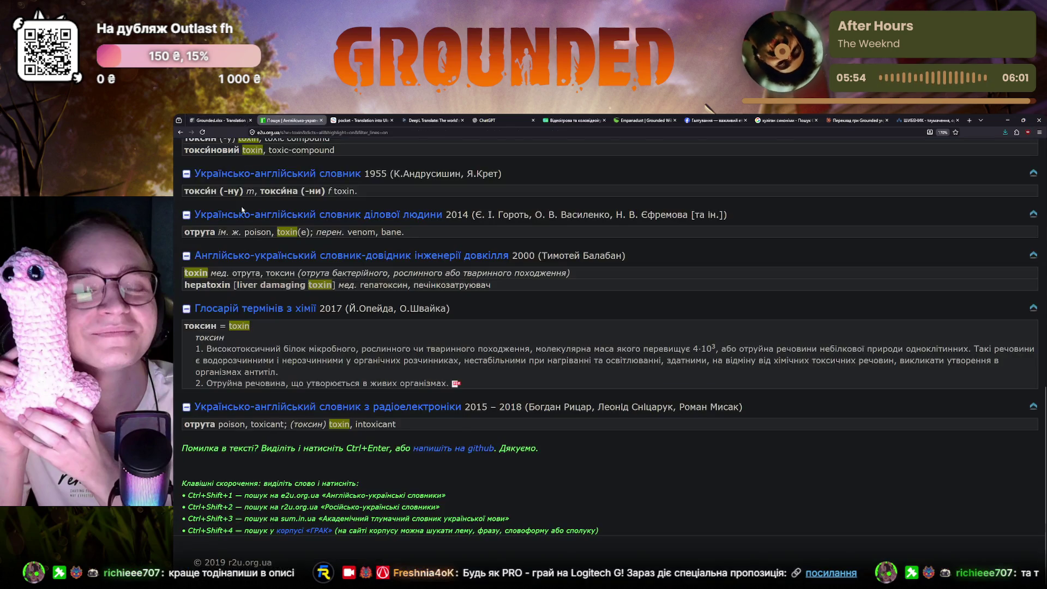
key(BackSpace)
text(relief)
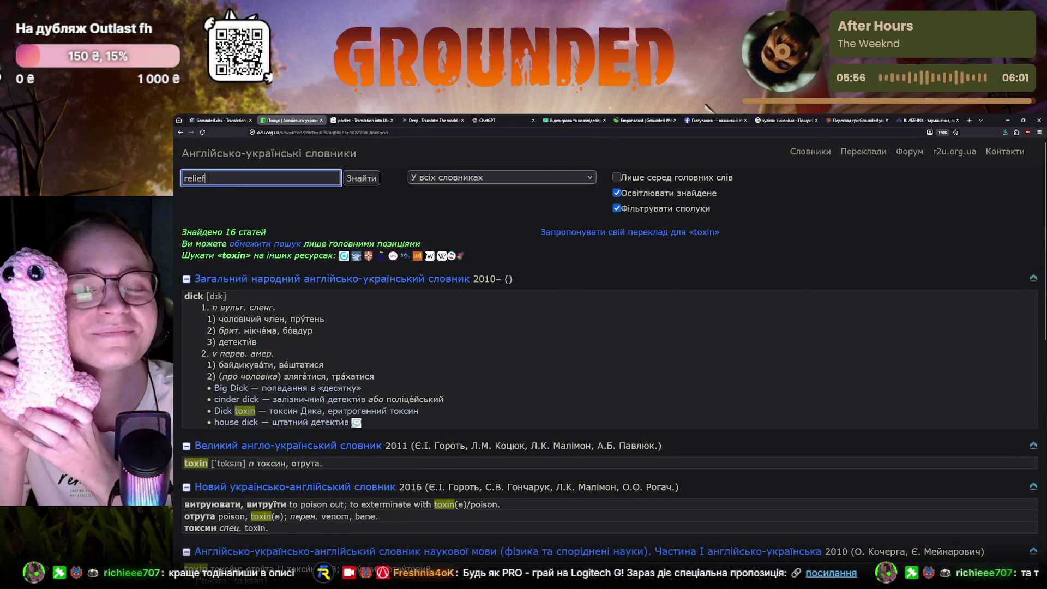
key(Return)
scroll(280, 371, down, 5)
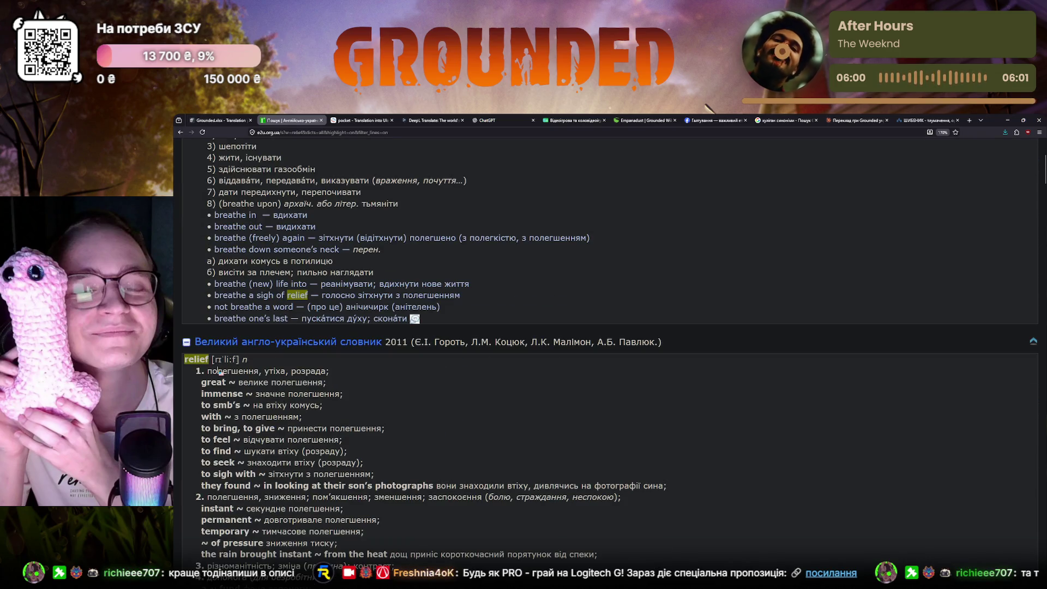
scroll(220, 372, down, 1)
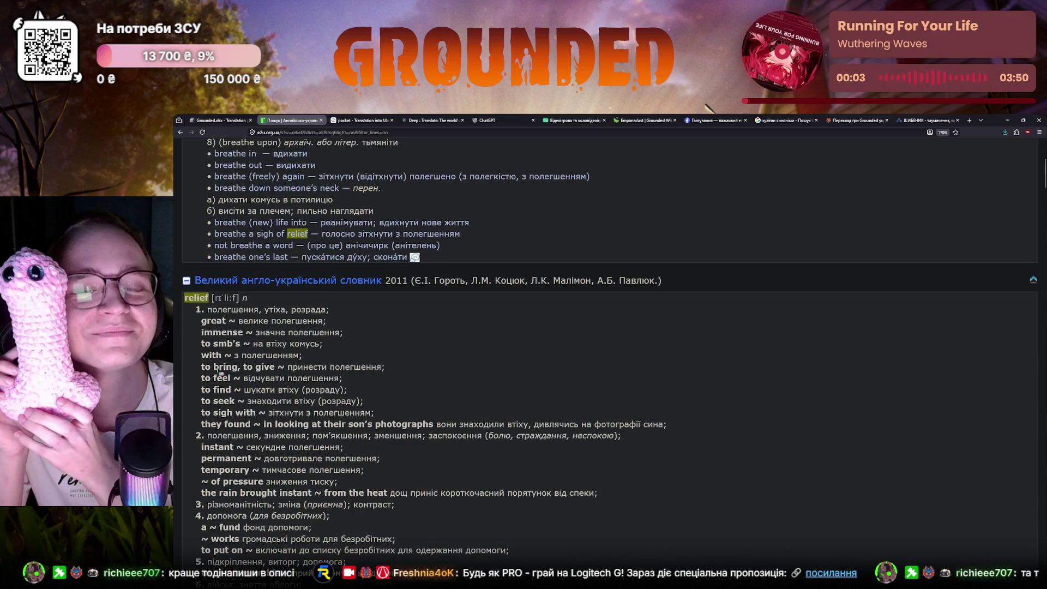
scroll(219, 372, down, 1)
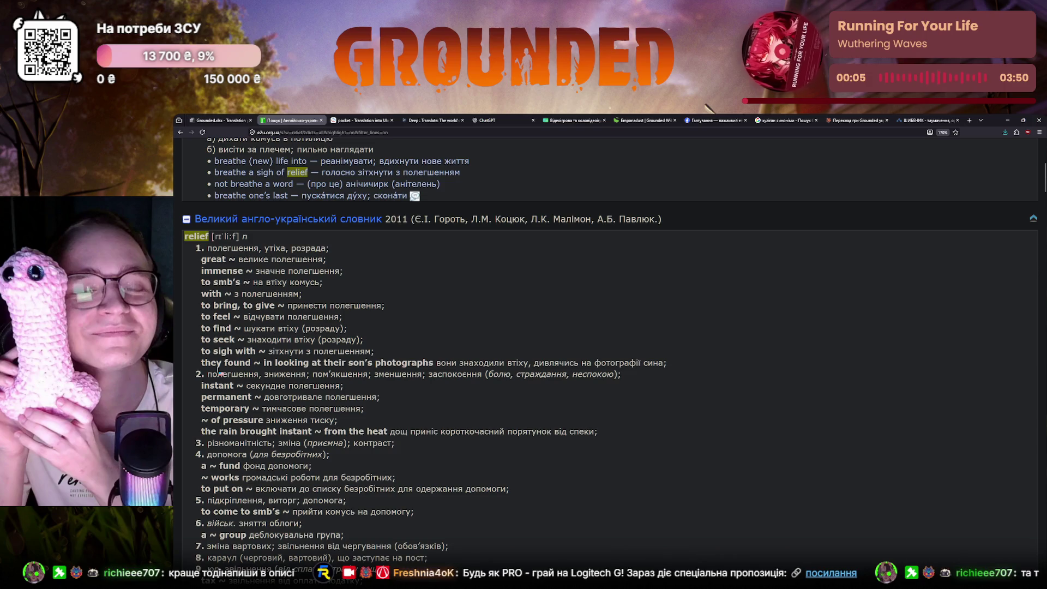
scroll(220, 372, down, 1)
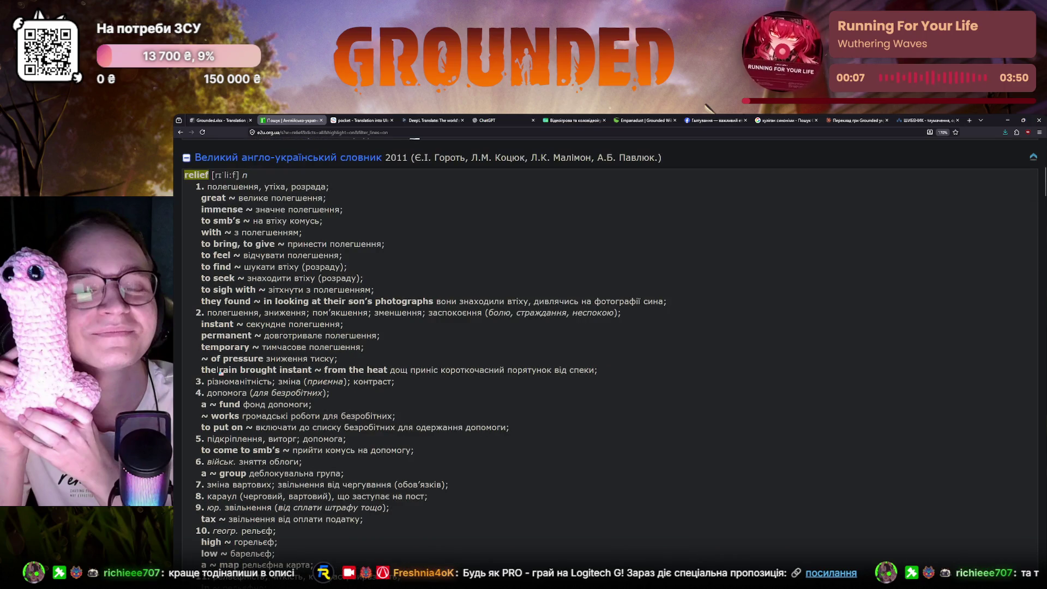
scroll(219, 372, down, 1)
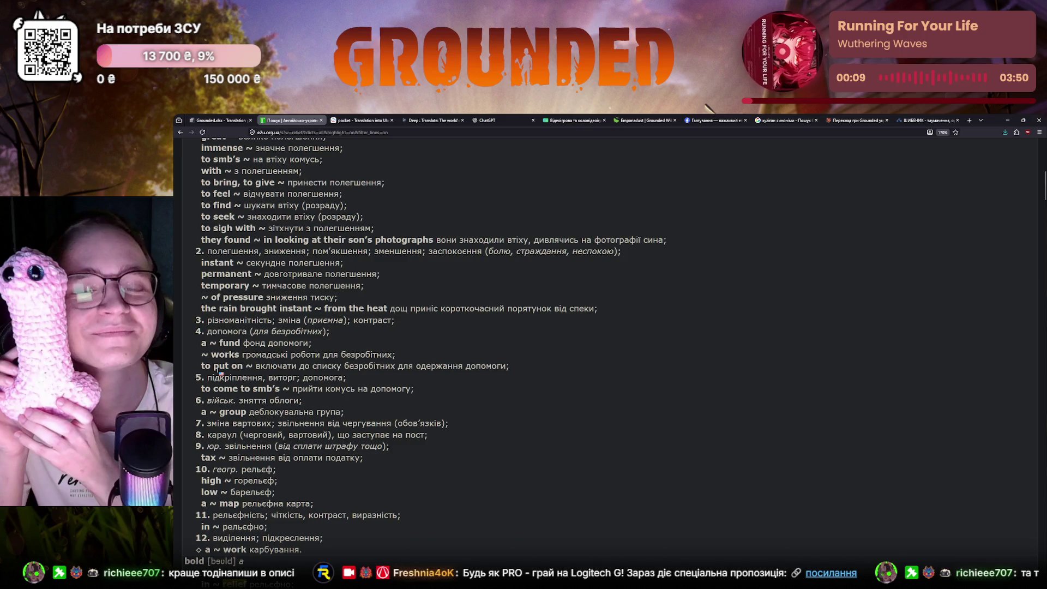
scroll(220, 372, down, 1)
click(231, 120)
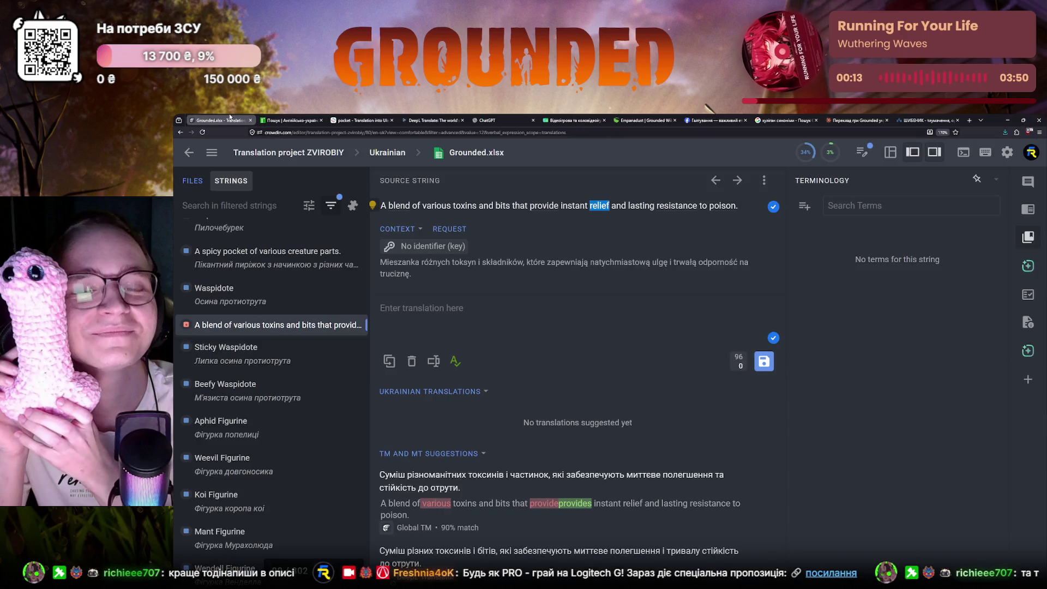
- Insert the top TM suggestion 'Суміш різноманітних токсинів і частинок…' and review частинок and 'lasting'
click(491, 483)
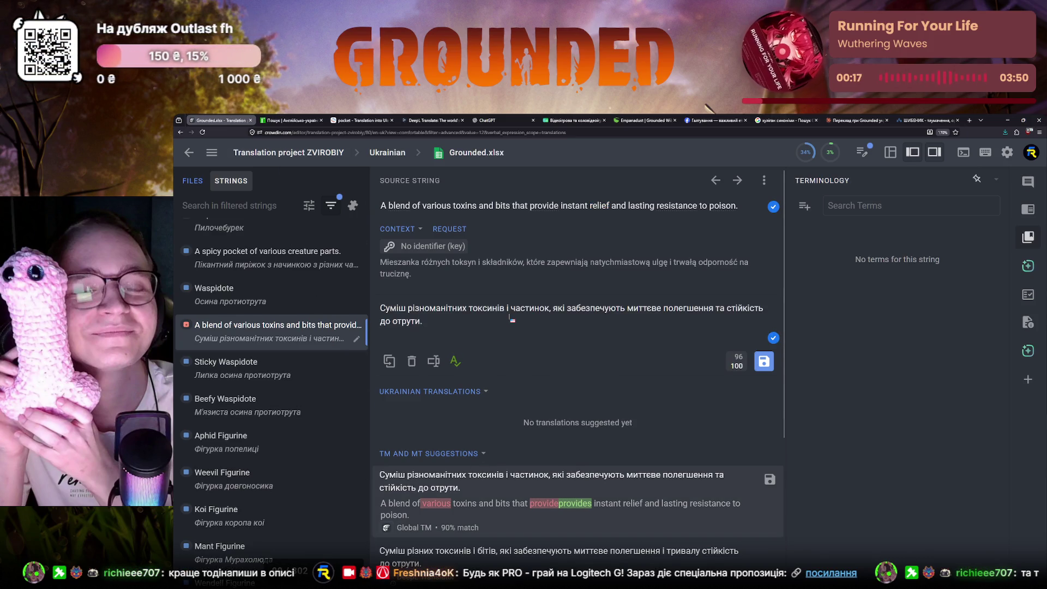
double_click(537, 310)
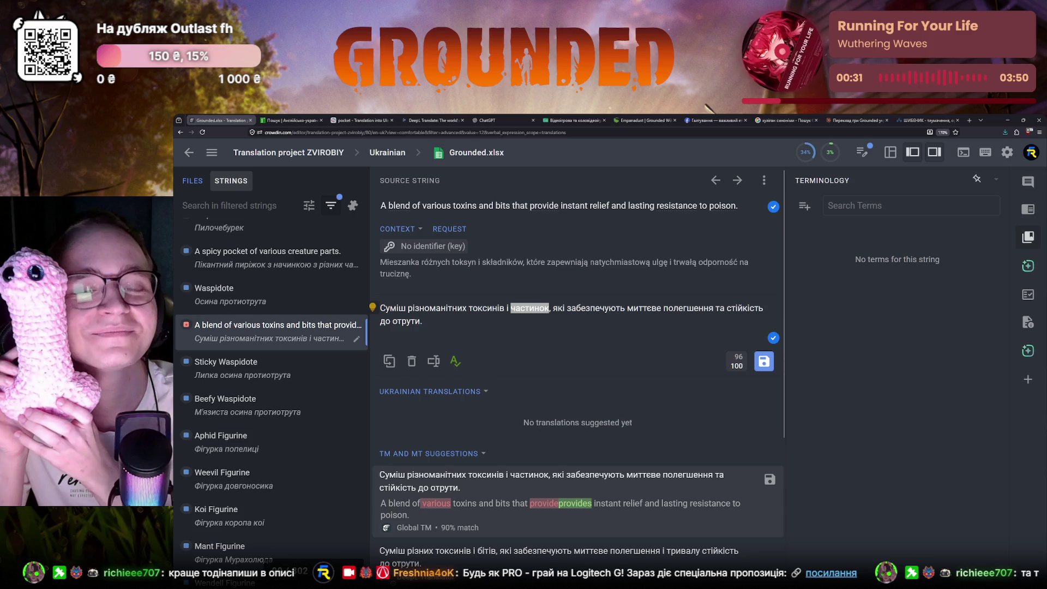
key(alt+Tab)
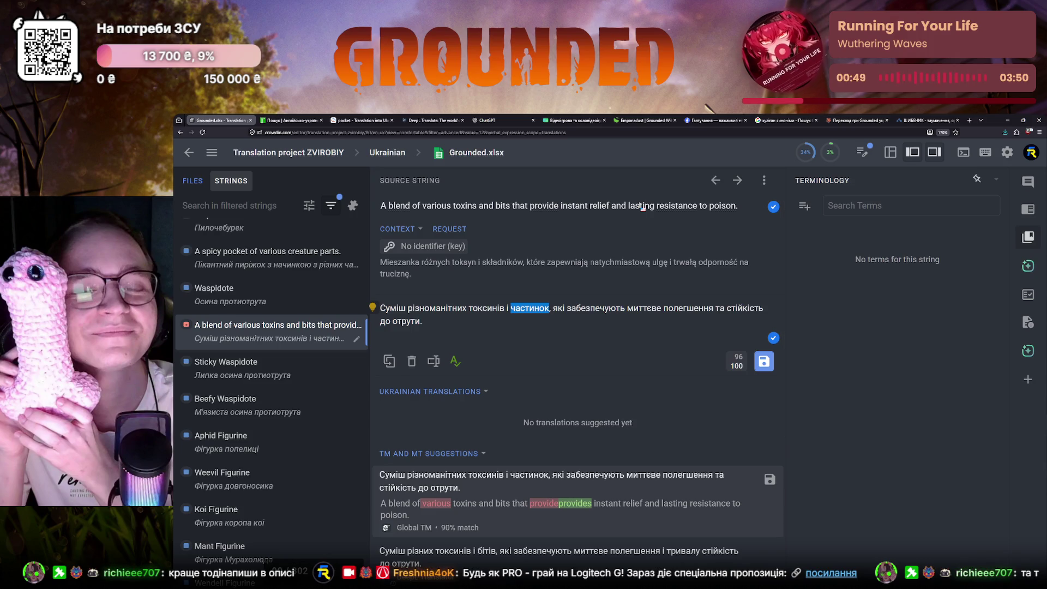
double_click(641, 206)
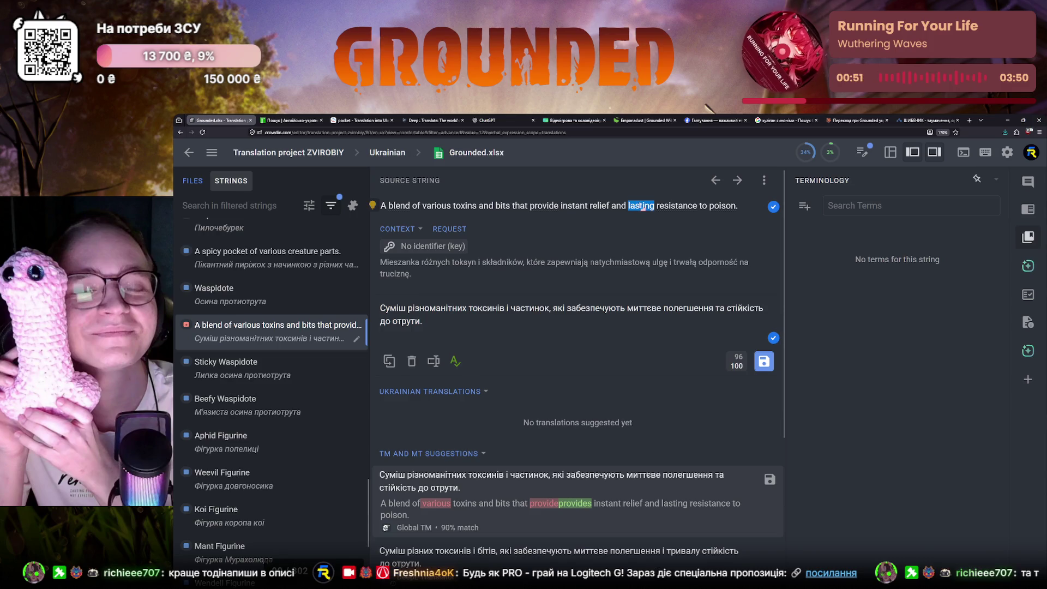
- Search e2u.org.ua for 'lasting' (тривалий, стійкий) and return to Crowdin
click(287, 120)
scroll(240, 176, up, 10)
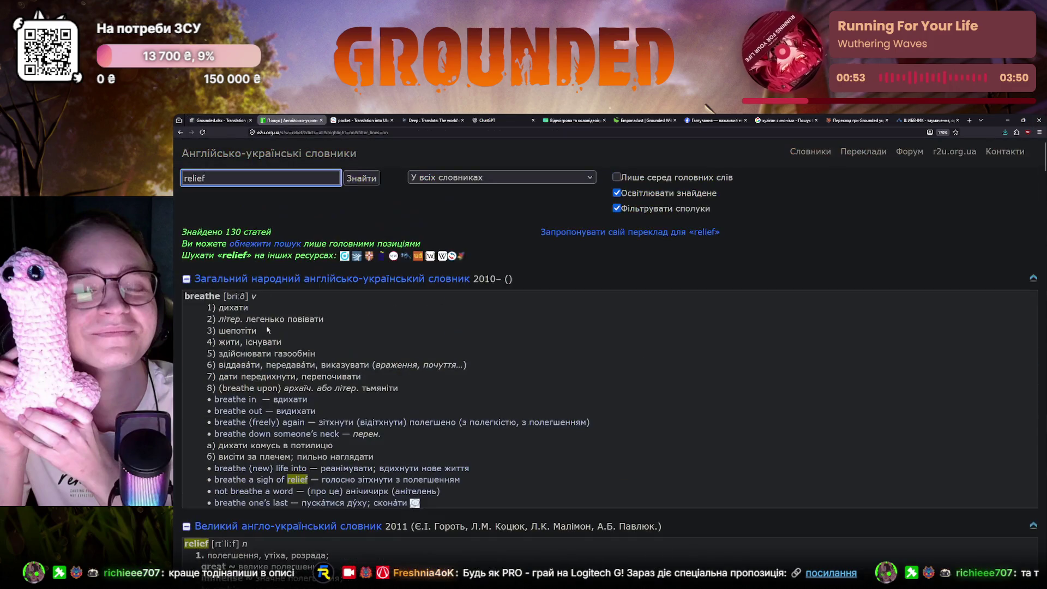
key(ctrl+a)
key(BackSpace)
text(lasting)
key(Return)
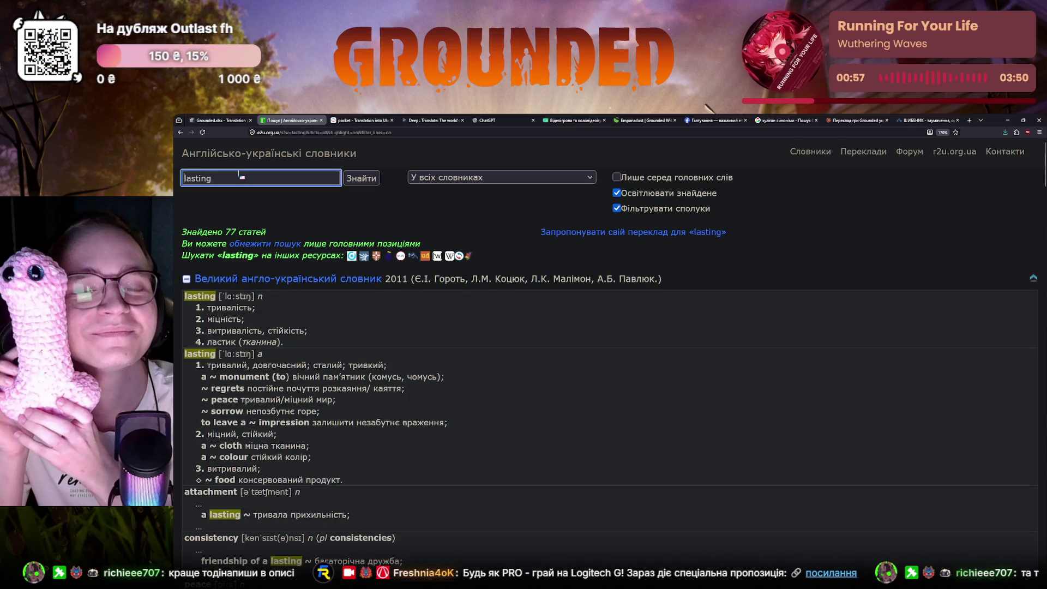
click(209, 116)
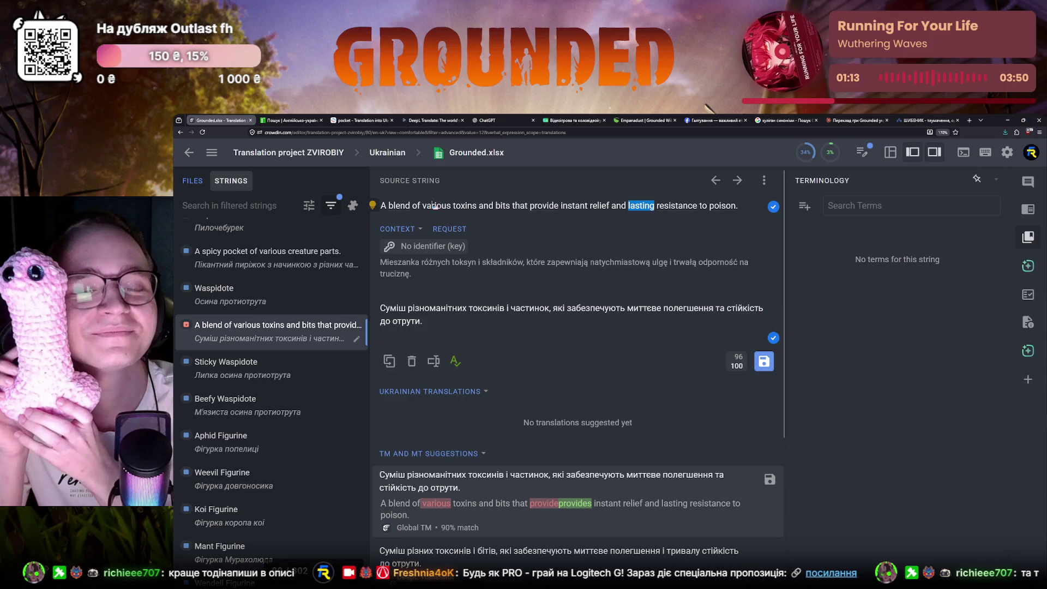
- Inspect частинок and 'bits', select the whole English toxin-blend sentence and switch to Claude
double_click(529, 308)
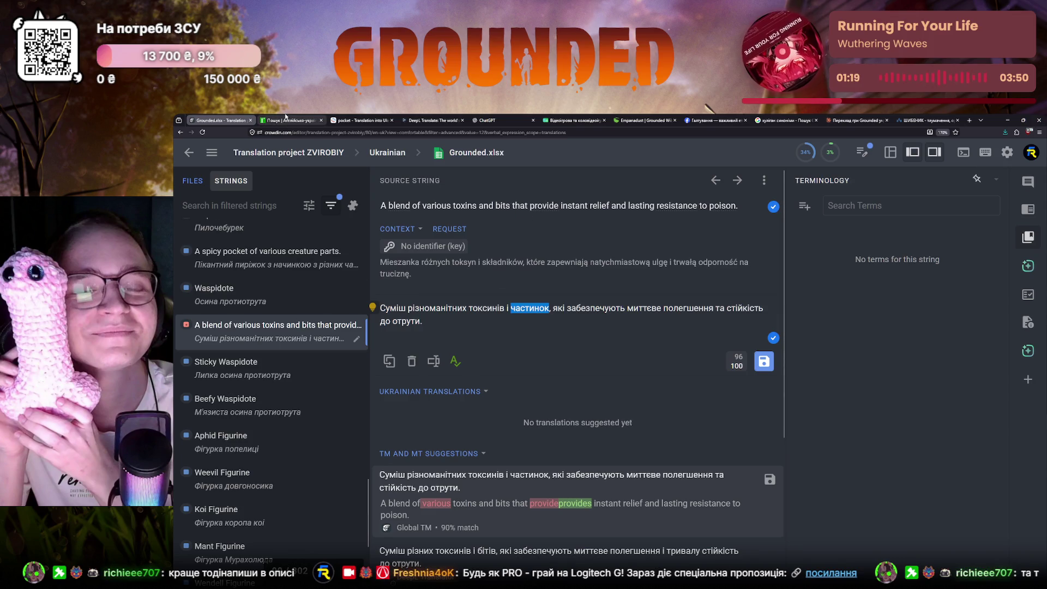
double_click(503, 206)
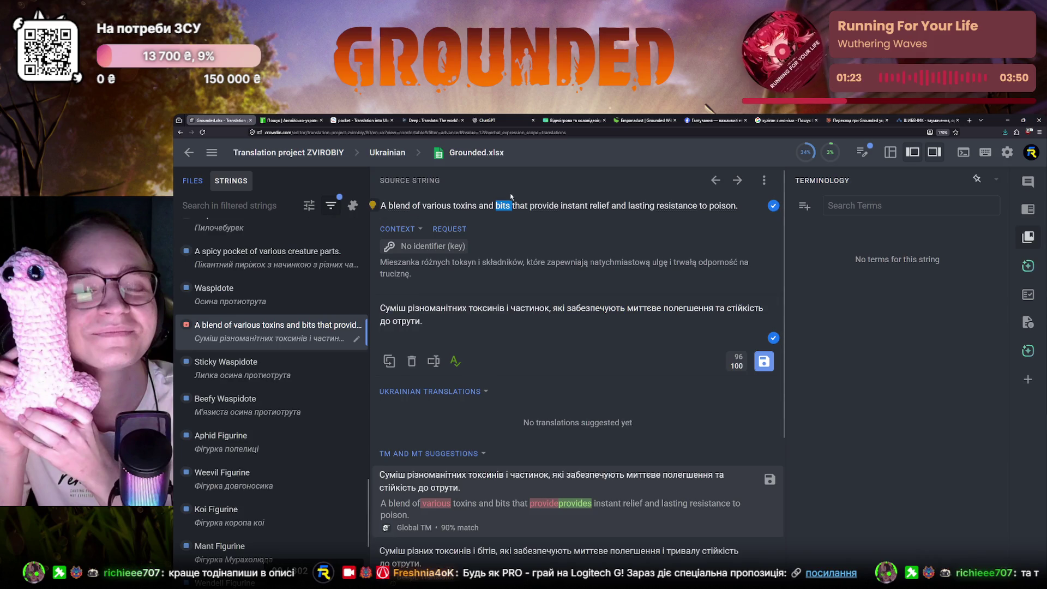
mouse_move(509, 206)
mouse_down()
mouse_move(495, 223)
mouse_move(515, 212)
mouse_up()
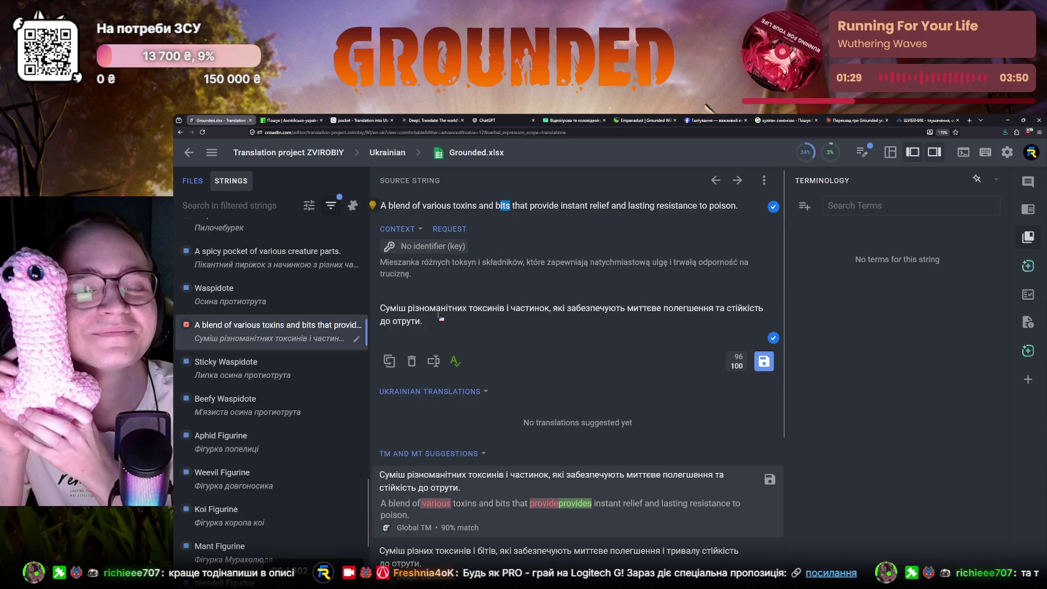
drag(380, 206, 739, 205)
key(ctrl+c)
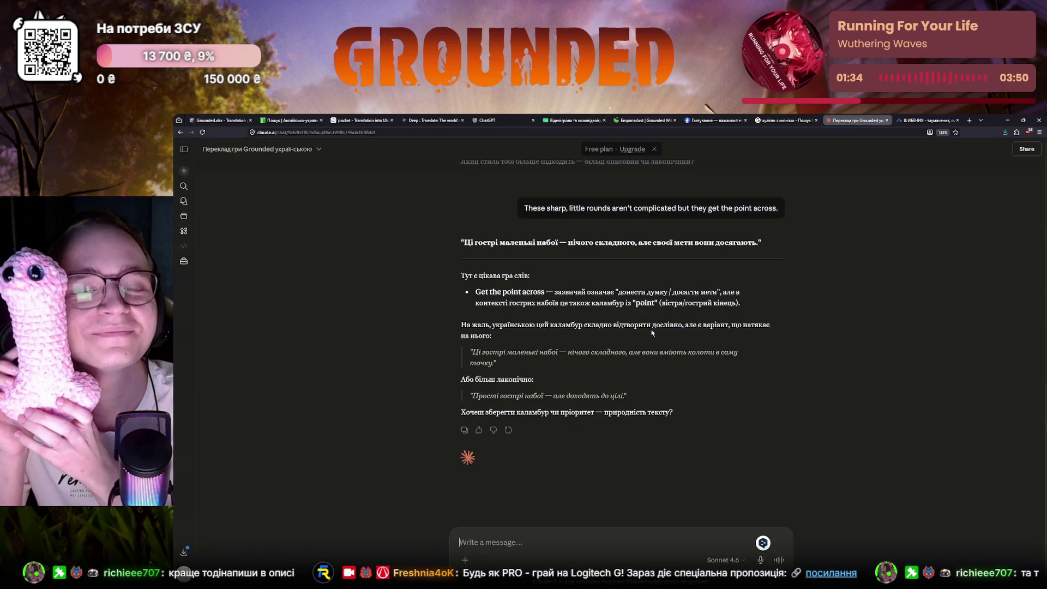
click(856, 120)
- Ask Claude to translate the toxin-blend sentence and for more variants of 'bits'
key(ctrl+v)
key(Return)
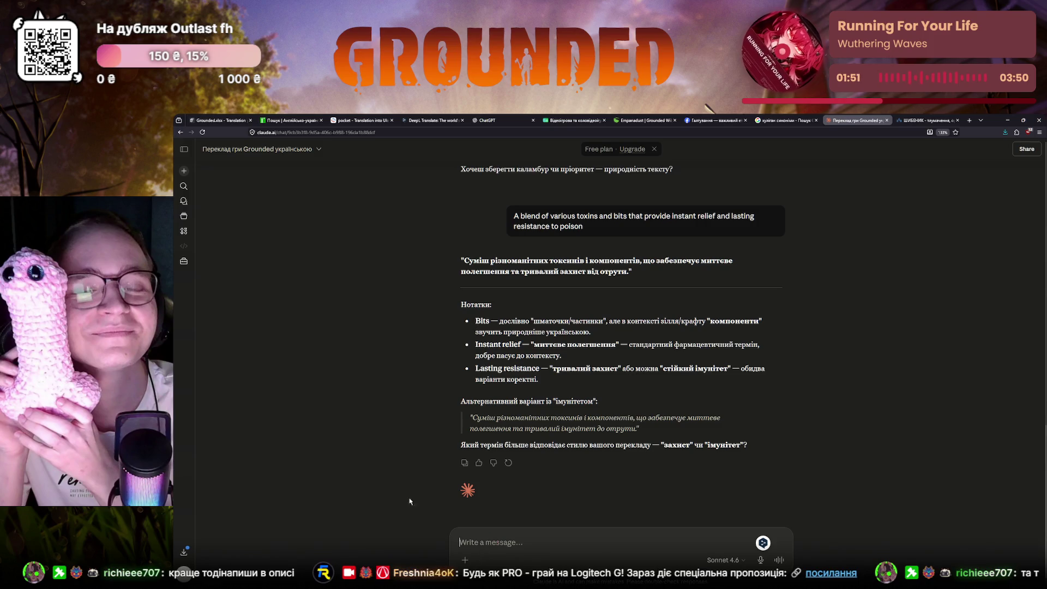
text(Який ще варіант можещ)
key(BackSpace)
text(ш запропонувати для перекладу слова "bits"?)
key(Return)
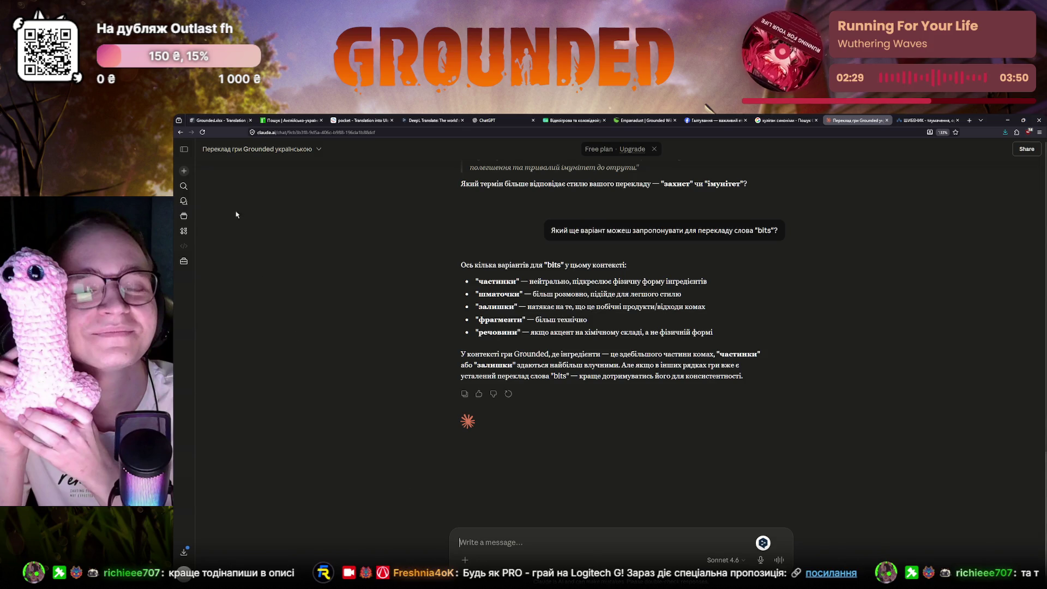
- Return to Crowdin and open the Waspidote string
key(ctrl+1)
click(232, 303)
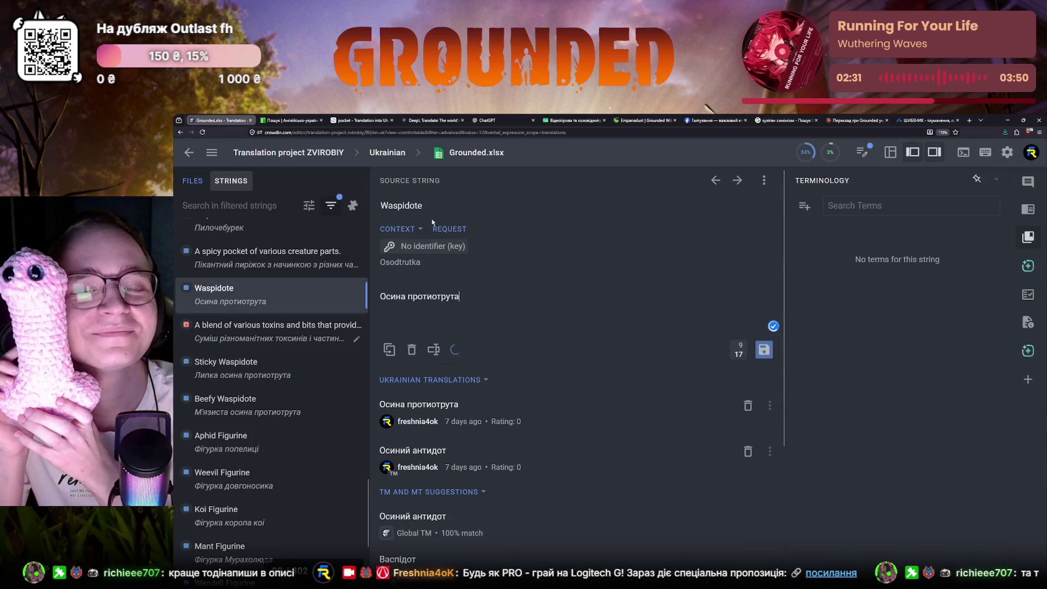
- Copy 'Waspidote' and search the Grounded Wiki for its article
key(ctrl+c)
click(646, 121)
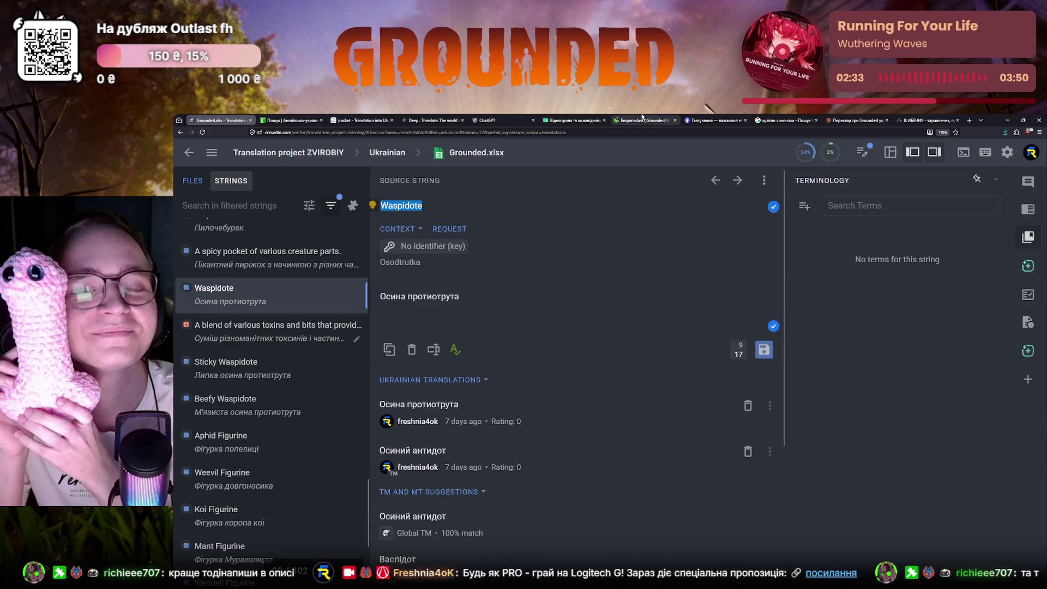
click(830, 150)
key(ctrl+v)
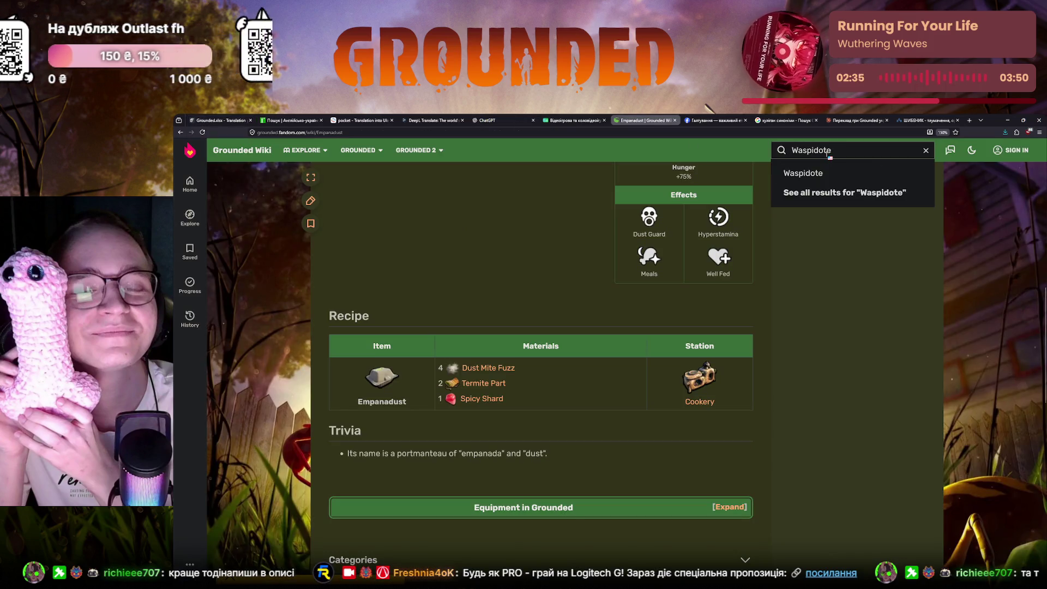
click(802, 171)
scroll(442, 349, down, 5)
scroll(449, 363, down, 1)
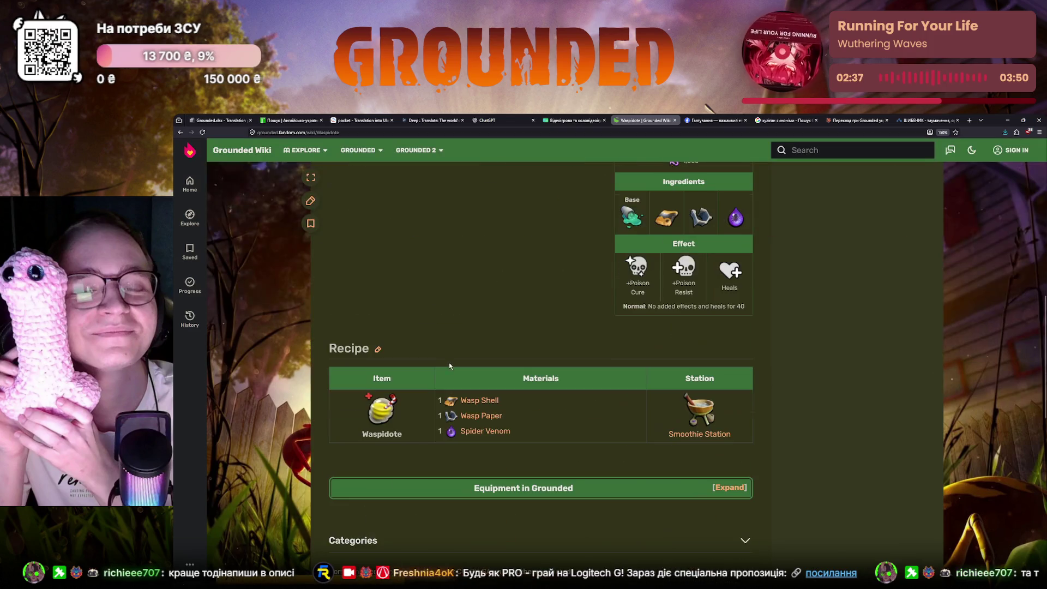
- Check the Waspidote recipe ingredients (wasp shell, wasp paper) and go back to Crowdin
drag(514, 436, 455, 399)
click(415, 457)
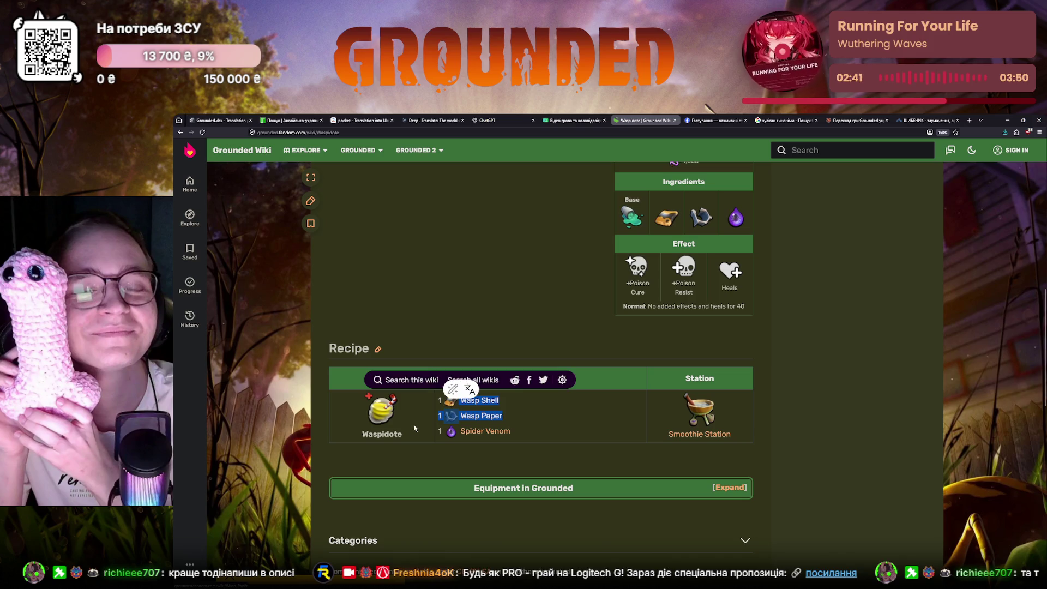
click(422, 294)
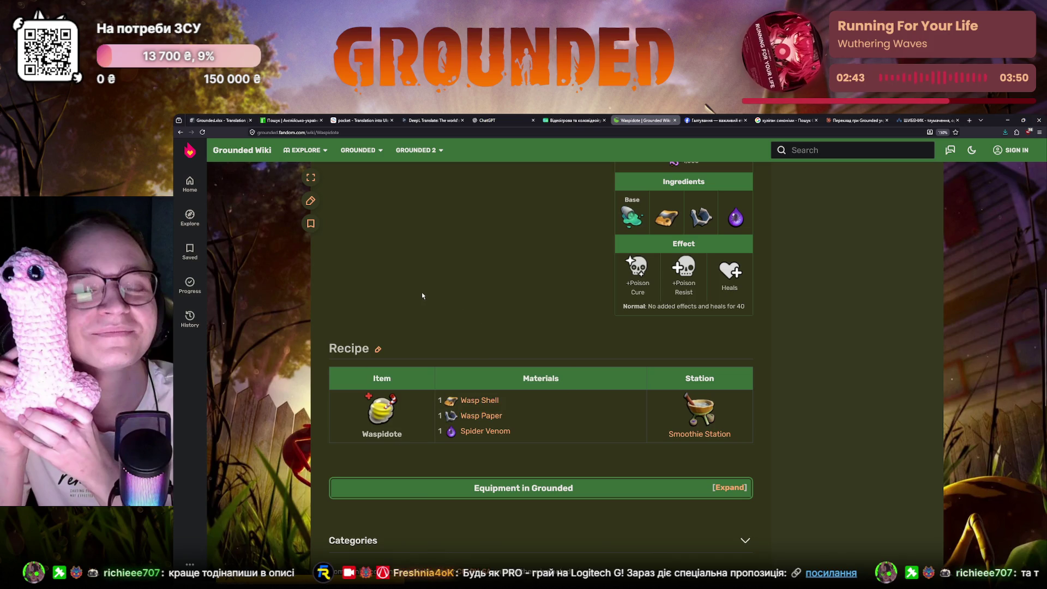
click(217, 121)
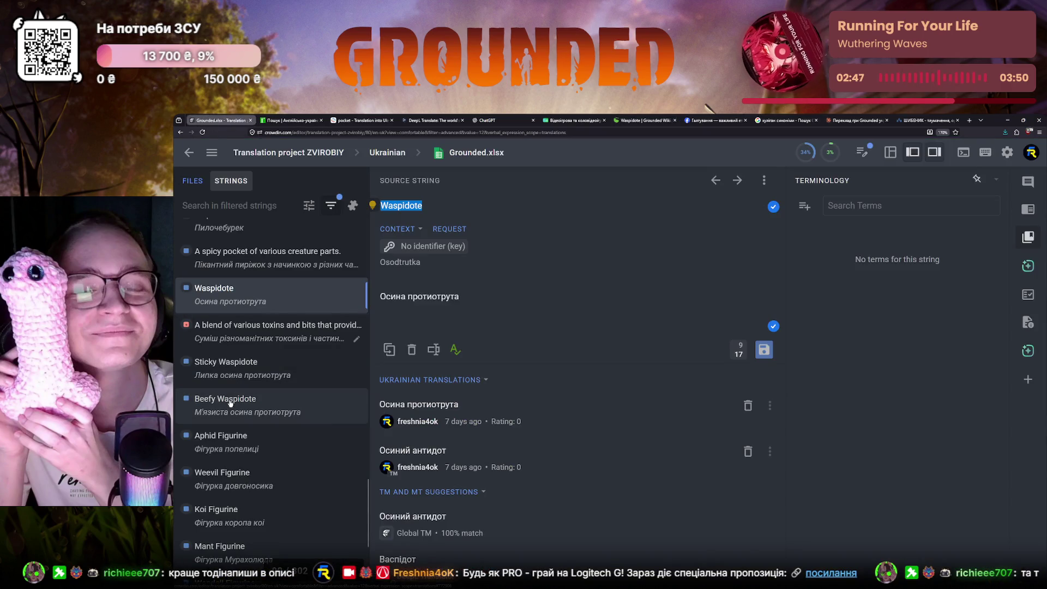
- Delete the duplicate 'Осиний антидот' translation, then replace частинок with компонентів in the blend string and save
click(748, 451)
click(245, 336)
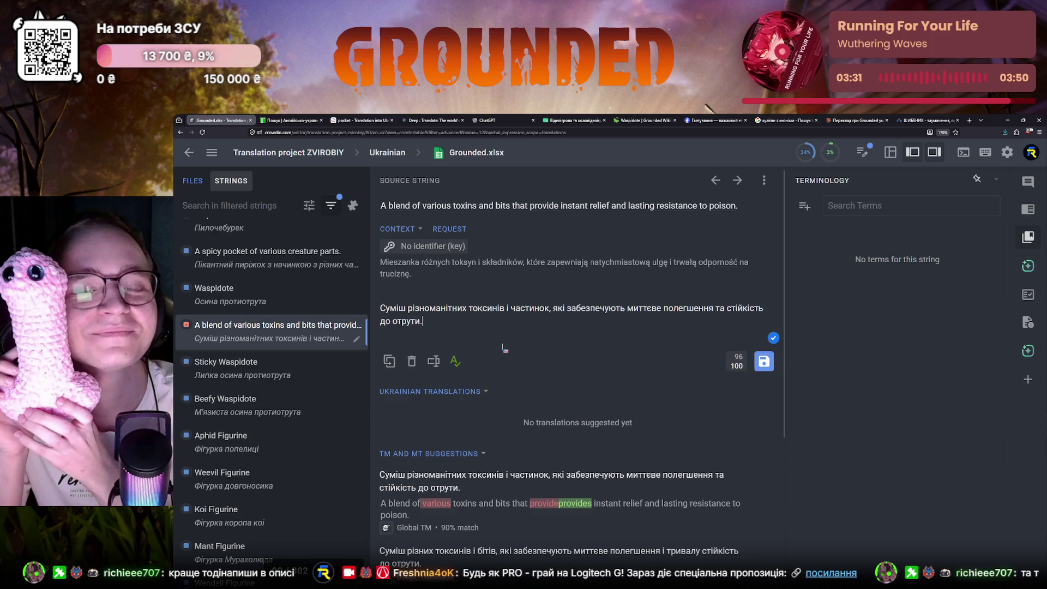
double_click(534, 309)
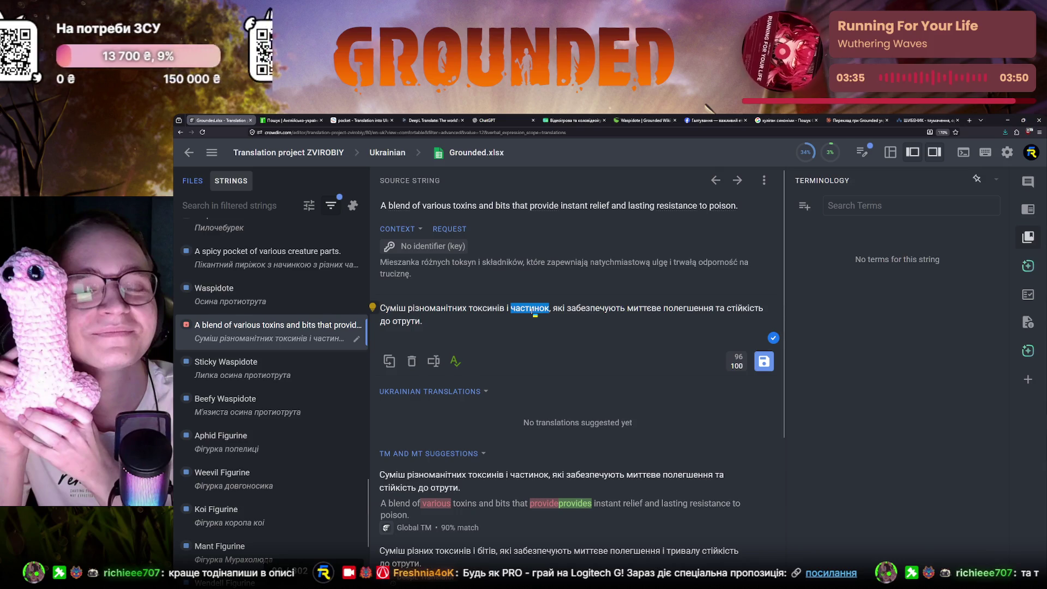
text(комп)
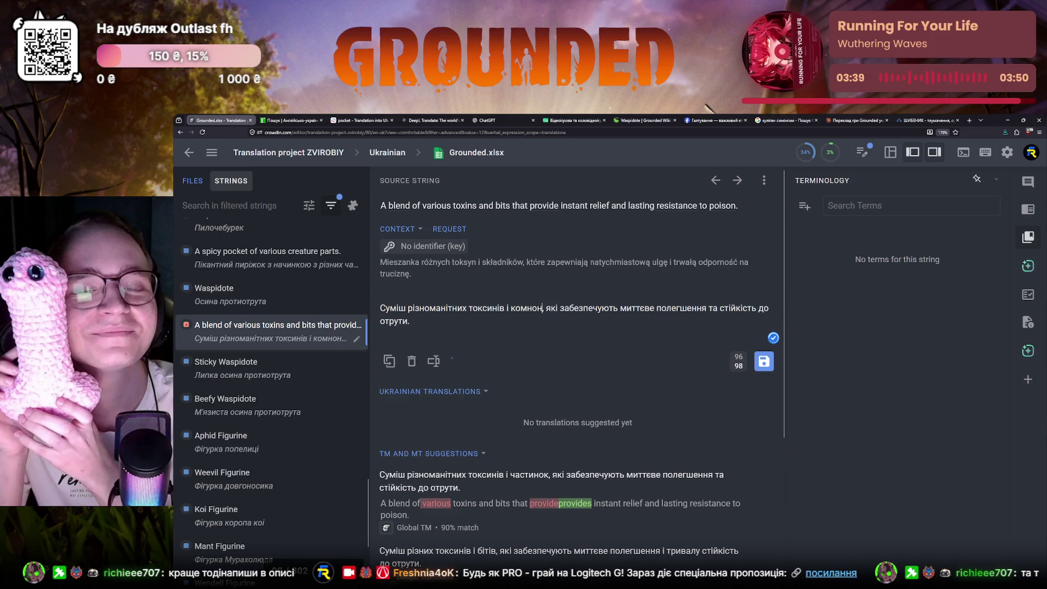
text(онентів)
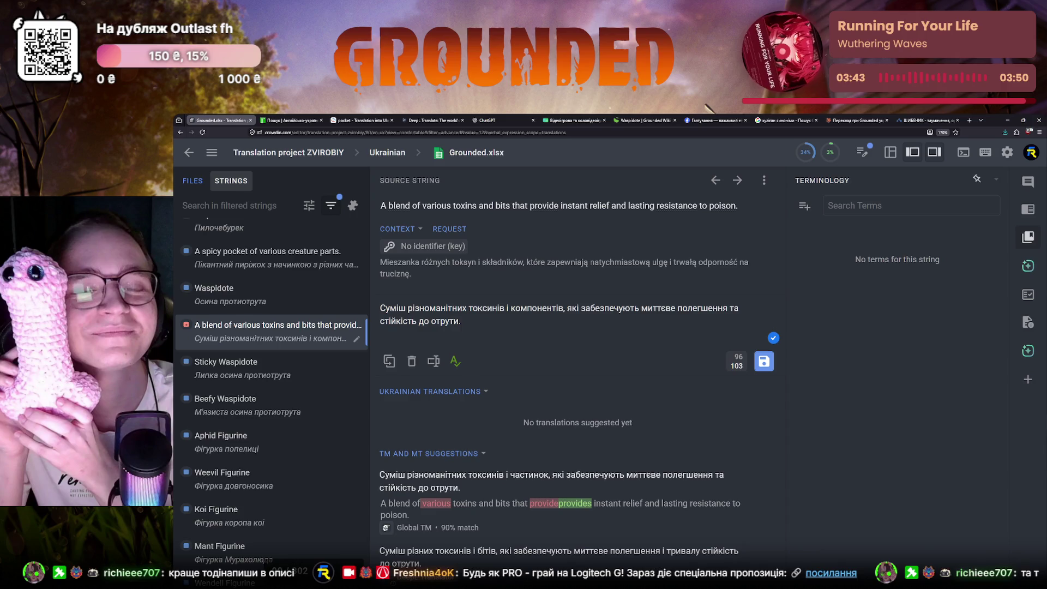
click(763, 361)
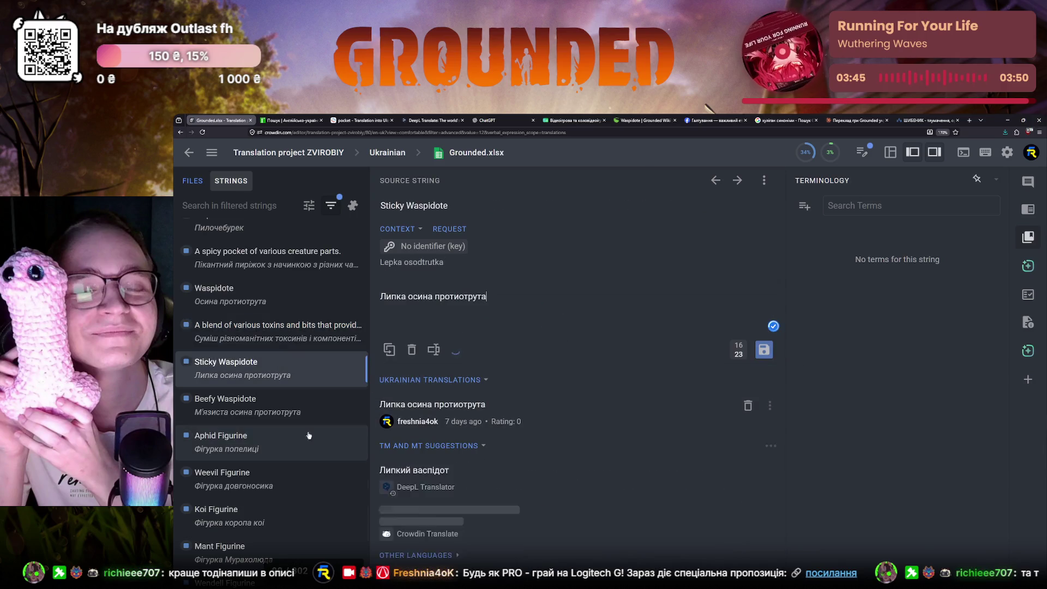
scroll(321, 435, down, 2)
- Open the tiny-statue string and send 'A tiny statue worth collecting.' to Claude for translation
click(250, 432)
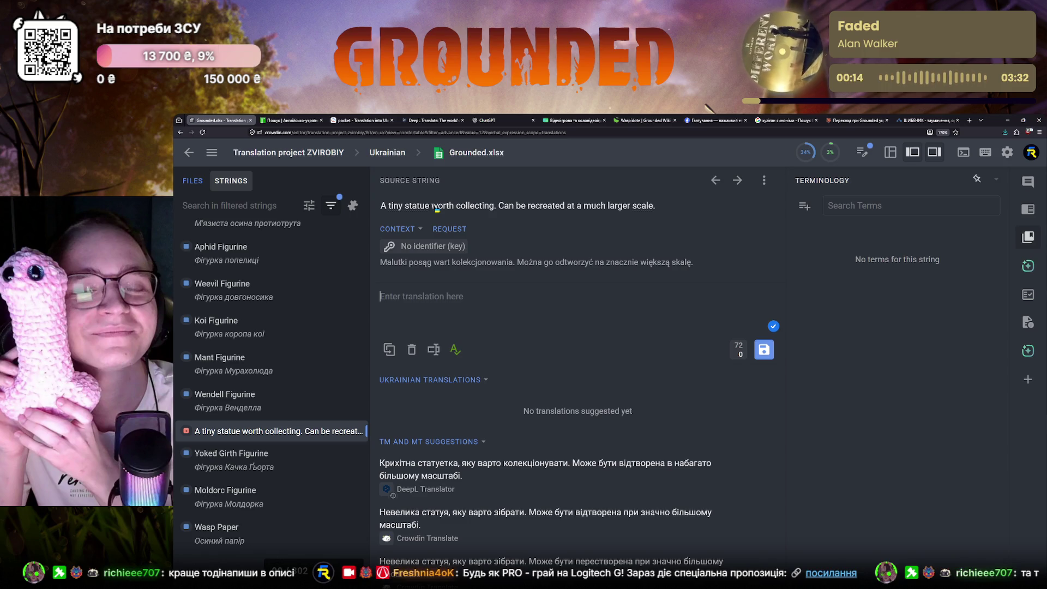
drag(382, 208, 497, 209)
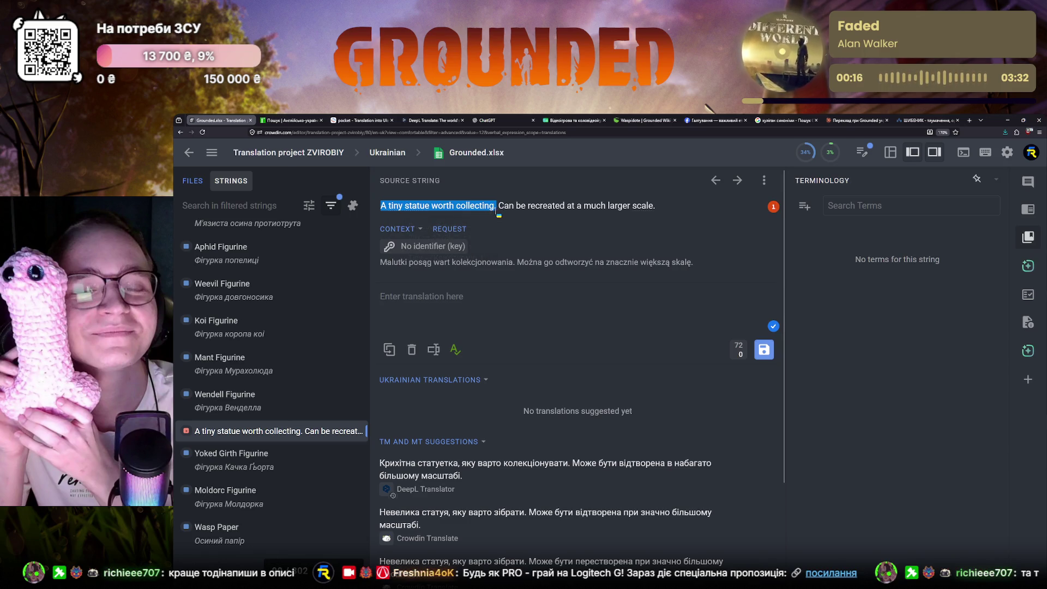
click(856, 120)
key(ctrl+v)
key(Return)
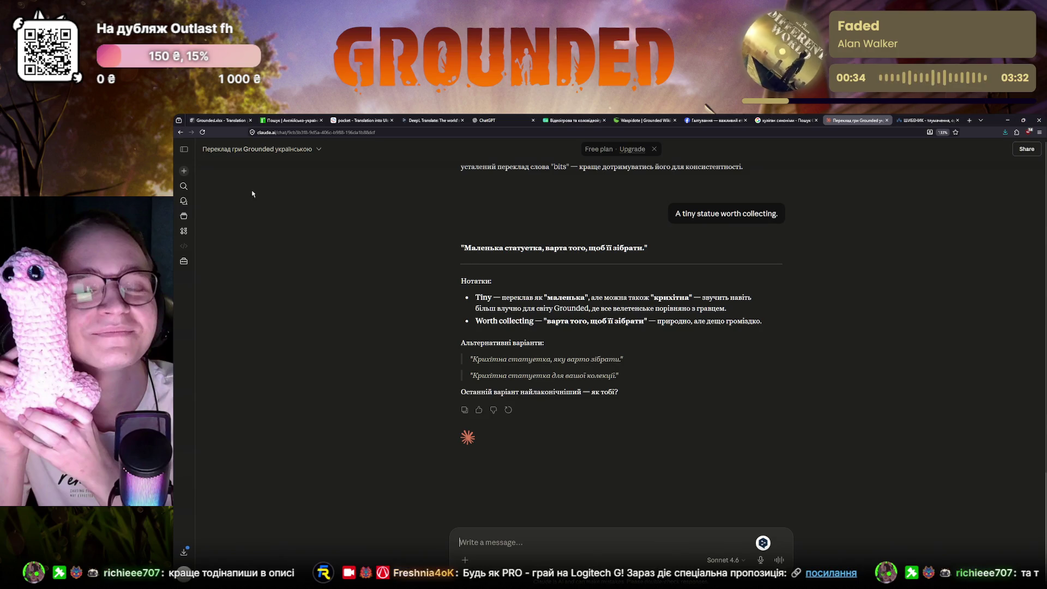
- Return to the Crowdin editor after Claude suggests 'Крихітна статуетка для вашої колекції.'
click(221, 120)
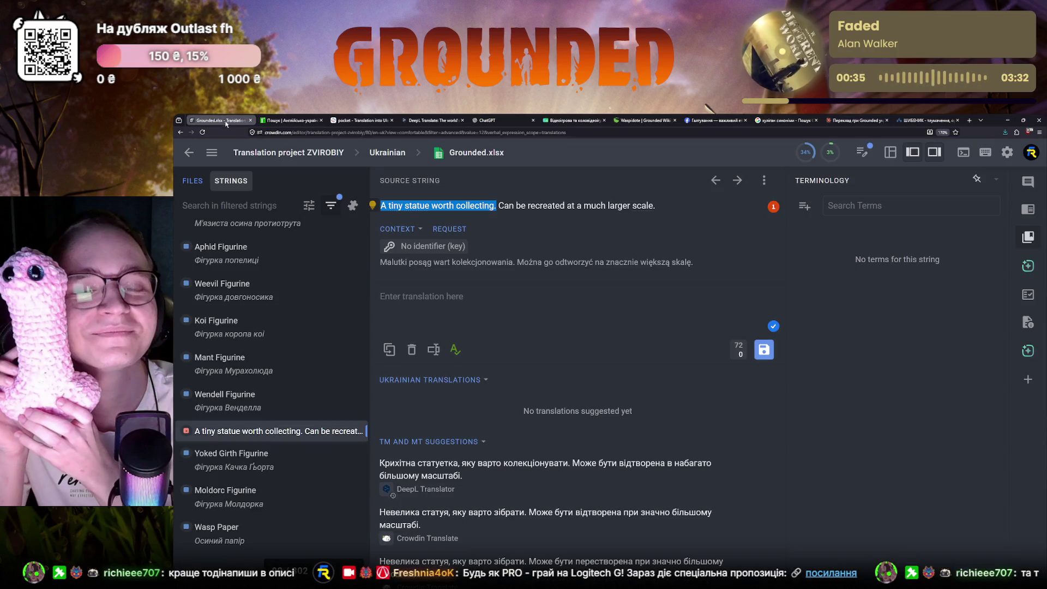
- Draft 'Маленька статуетка для вашої колекції.' and take 'Can be recreated at a much larger scale.' to Claude
click(402, 297)
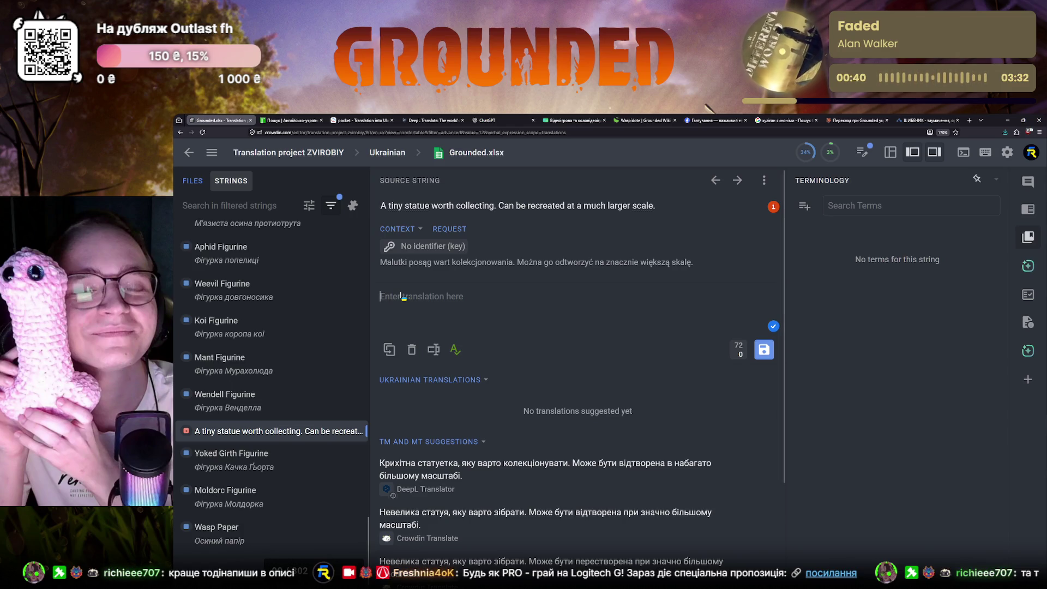
text(Маленька статуетка для вашої колекції.)
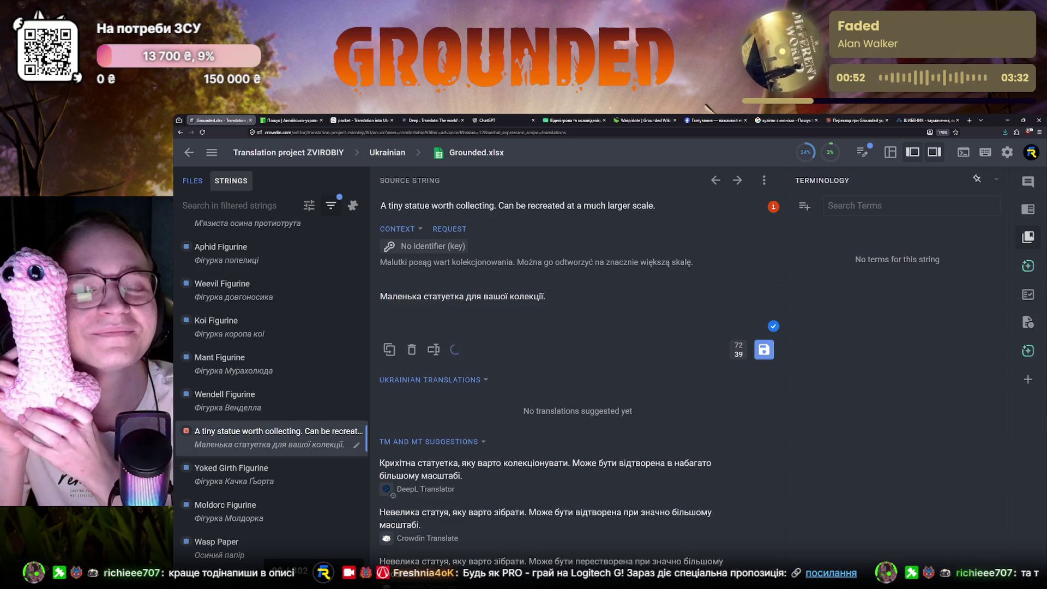
drag(499, 205, 731, 205)
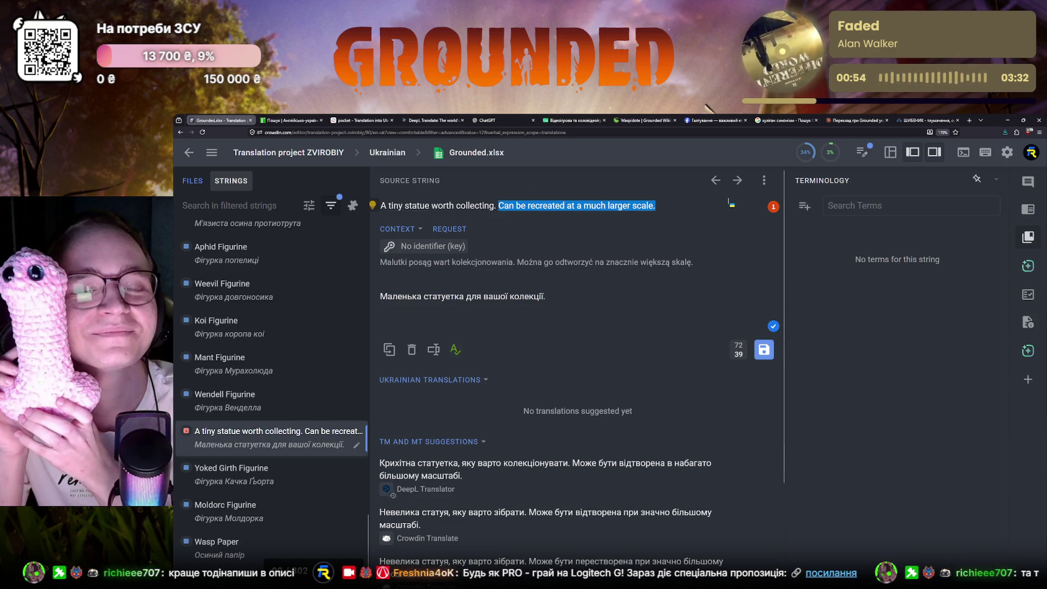
click(563, 306)
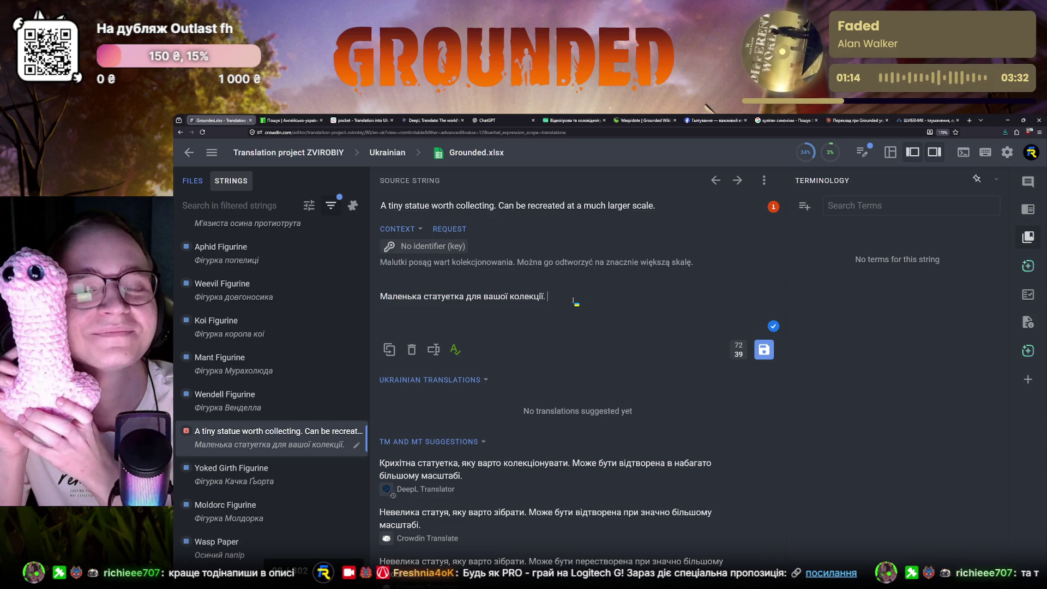
drag(497, 205, 656, 206)
key(ctrl+c)
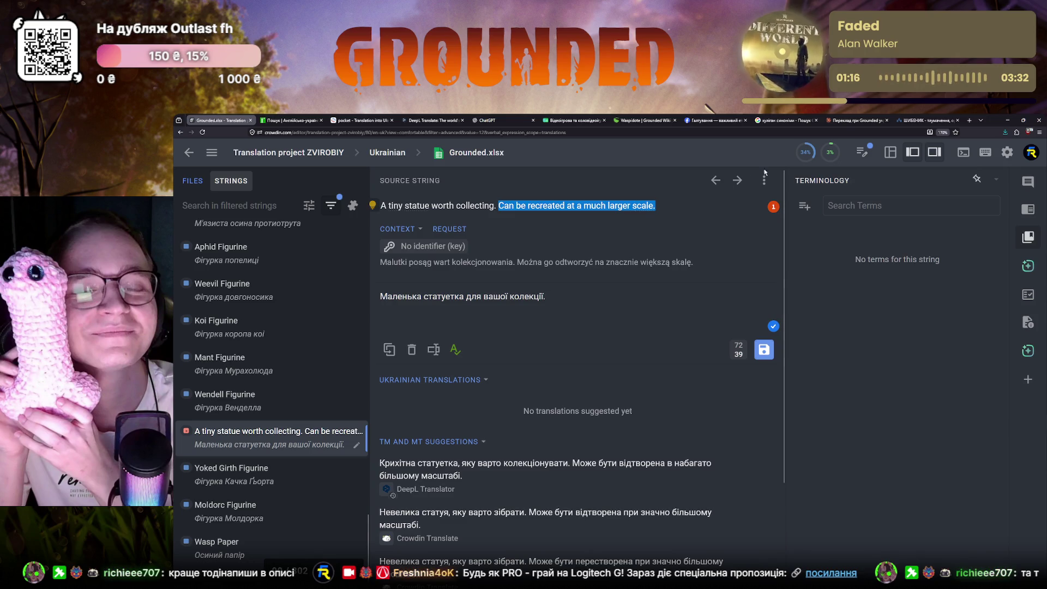
click(851, 121)
- Send the second sentence to Claude, getting 'Можна відтворити у значно більшому масштабі.', and return to Crowdin
click(500, 546)
key(ctrl+v)
key(Return)
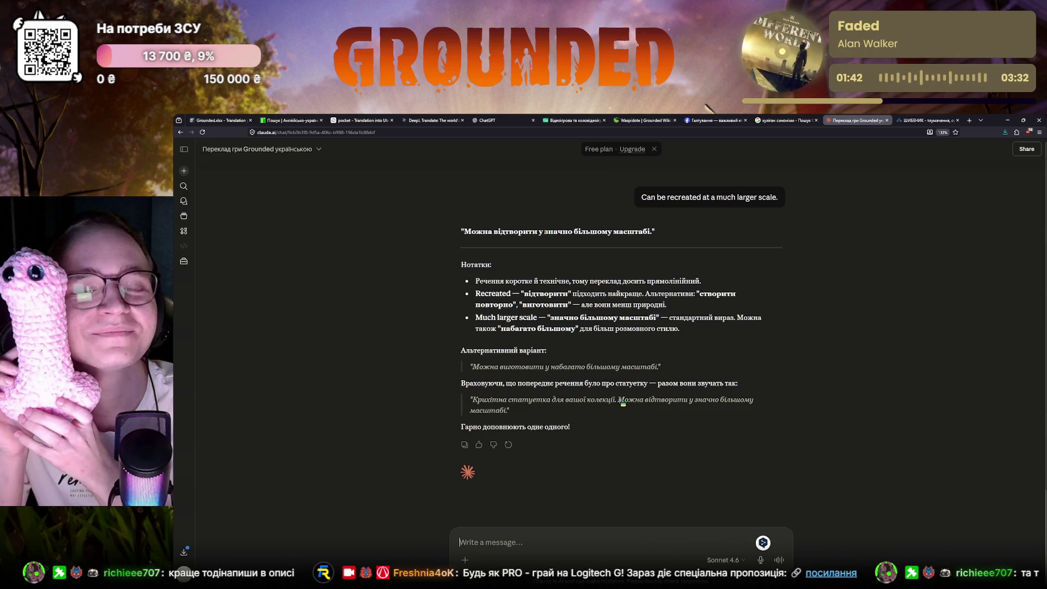
click(215, 121)
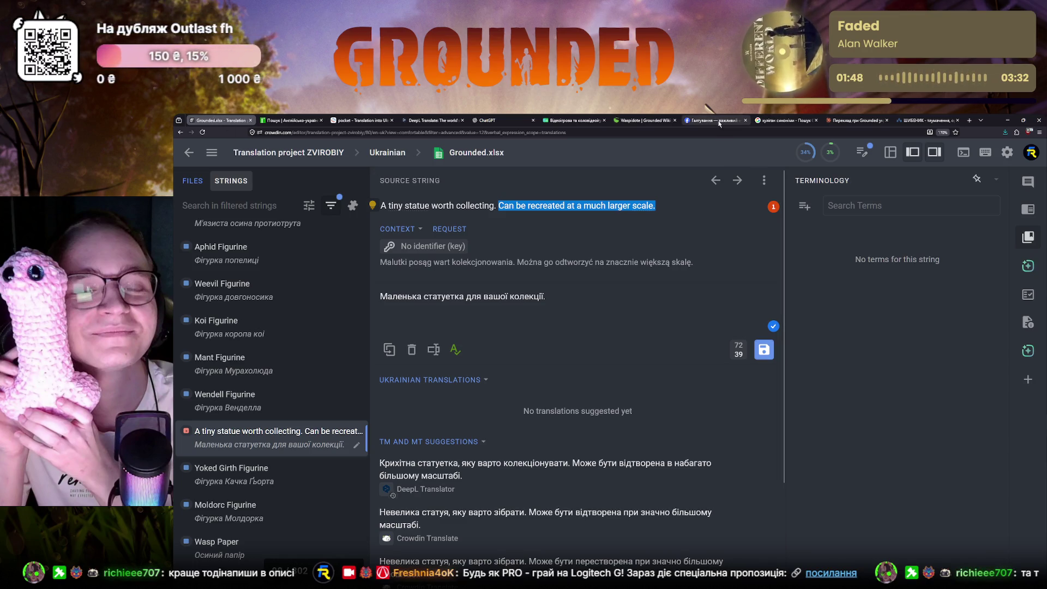
- Append Claude's 'Можна відтворити у значно більшому масштабі.' to the tiny-statue translation and save it
click(853, 120)
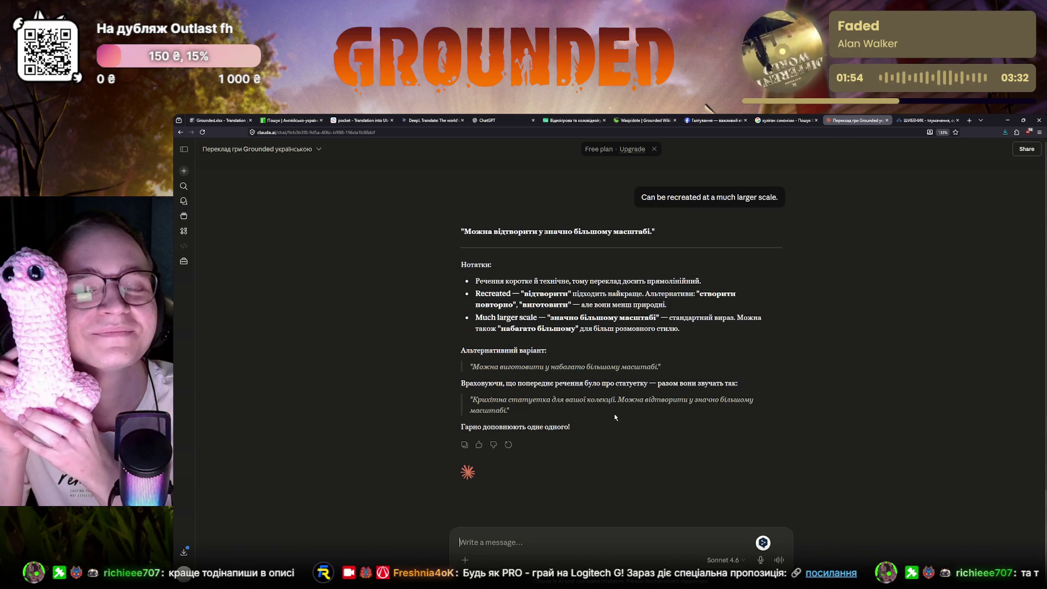
drag(619, 400, 510, 410)
key(ctrl+c)
click(217, 120)
click(570, 298)
key(ctrl+v)
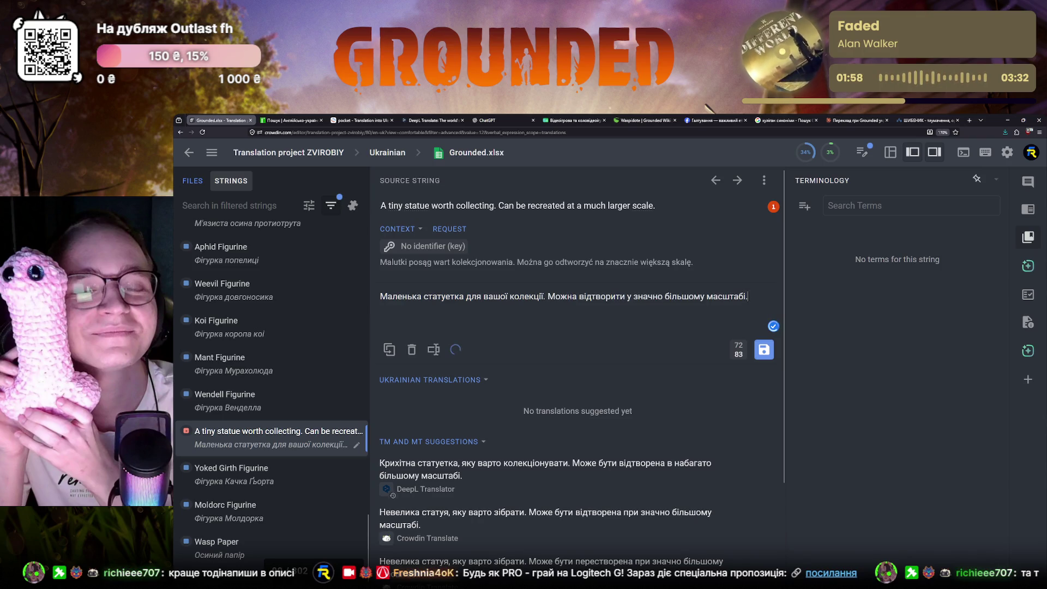
click(242, 485)
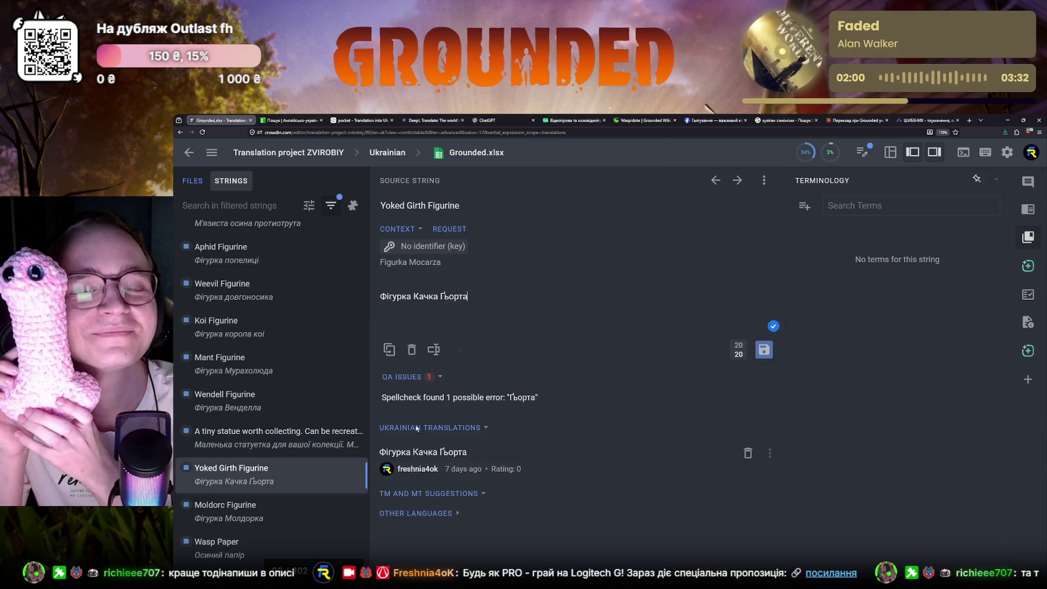
scroll(243, 485, down, 5)
scroll(257, 497, down, 5)
scroll(257, 496, down, 5)
scroll(261, 500, down, 5)
scroll(261, 500, up, 3)
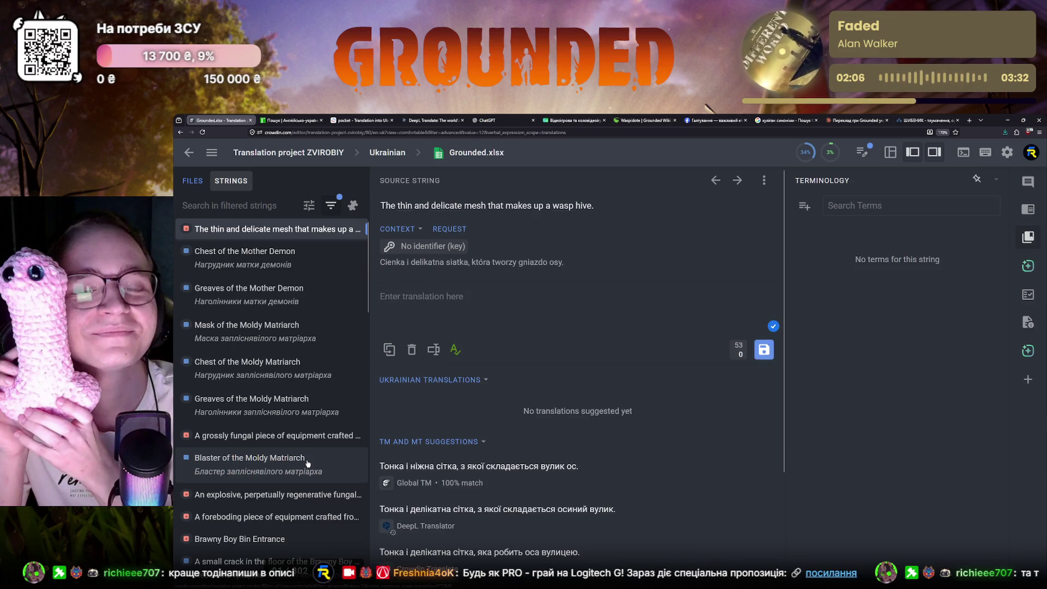
scroll(309, 463, down, 3)
scroll(311, 476, down, 1)
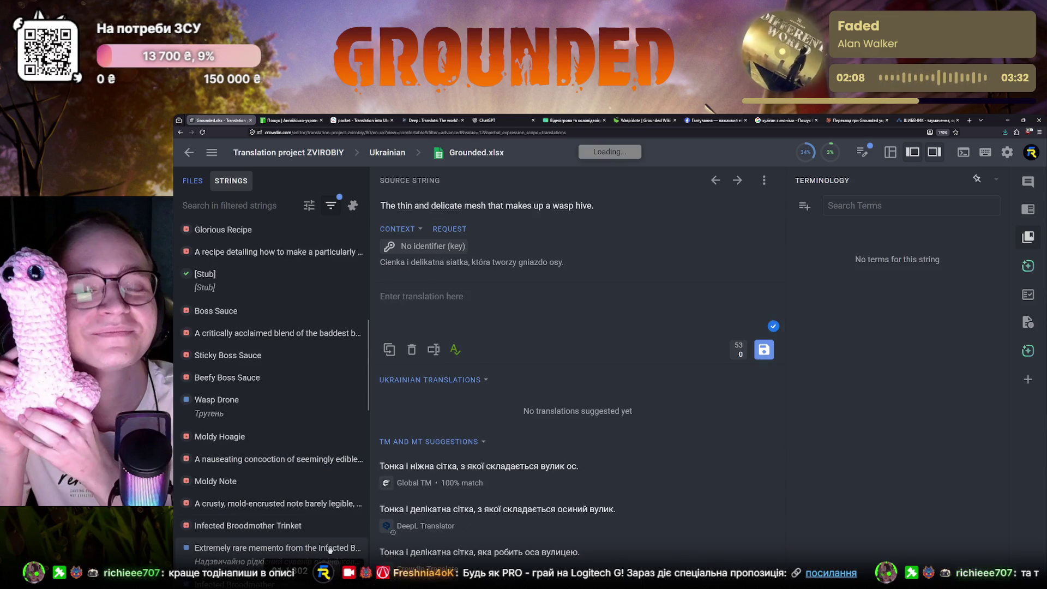
scroll(314, 488, down, 5)
scroll(313, 489, down, 5)
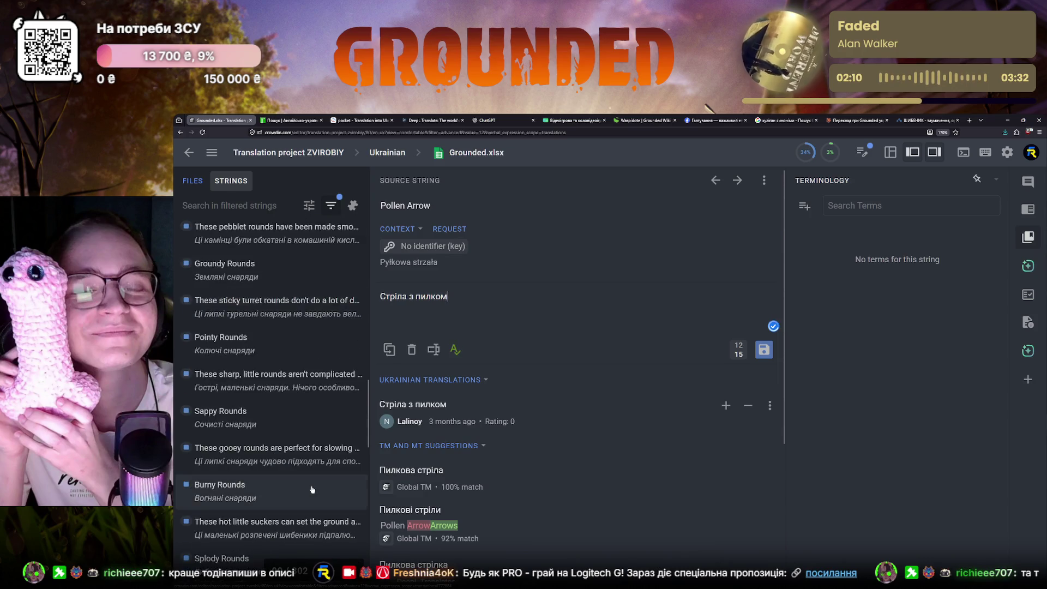
scroll(311, 490, down, 5)
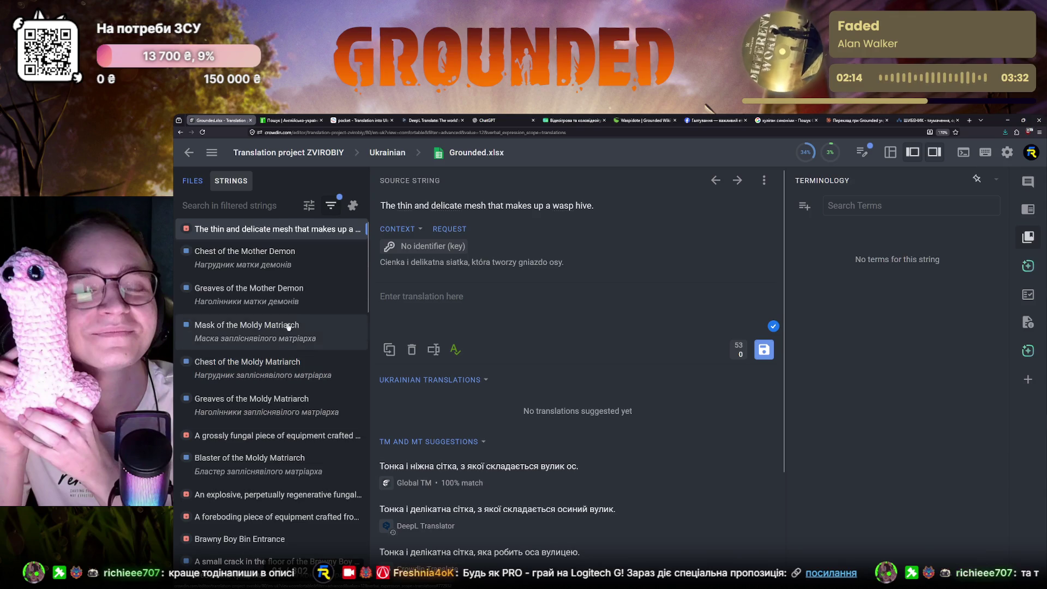
mouse_move(448, 205)
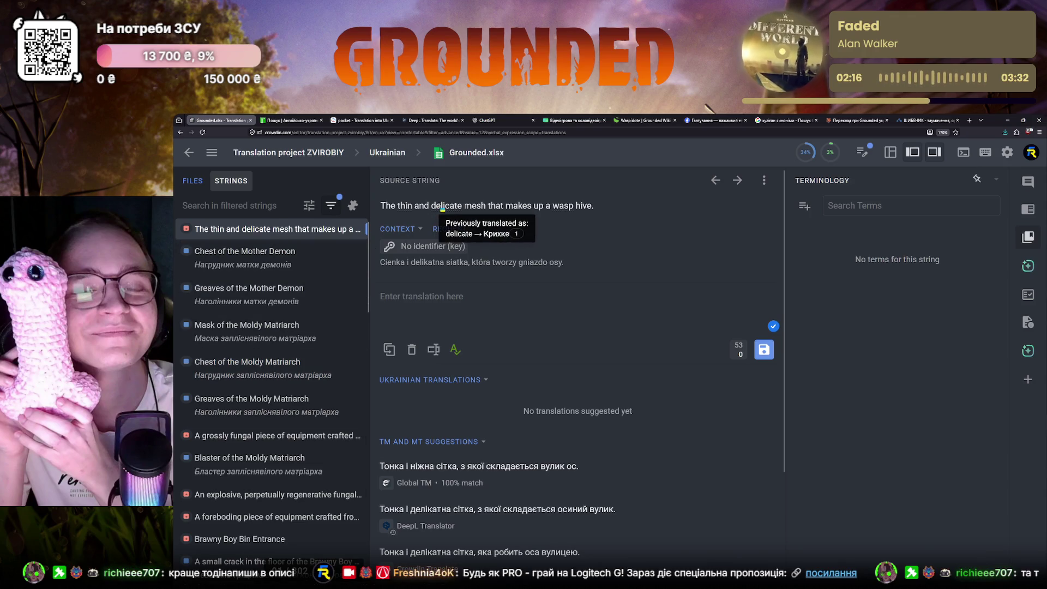
- Select 'delicate' in the wasp-hive mesh source and go to the dictionary tab
double_click(442, 207)
key(ctrl+c)
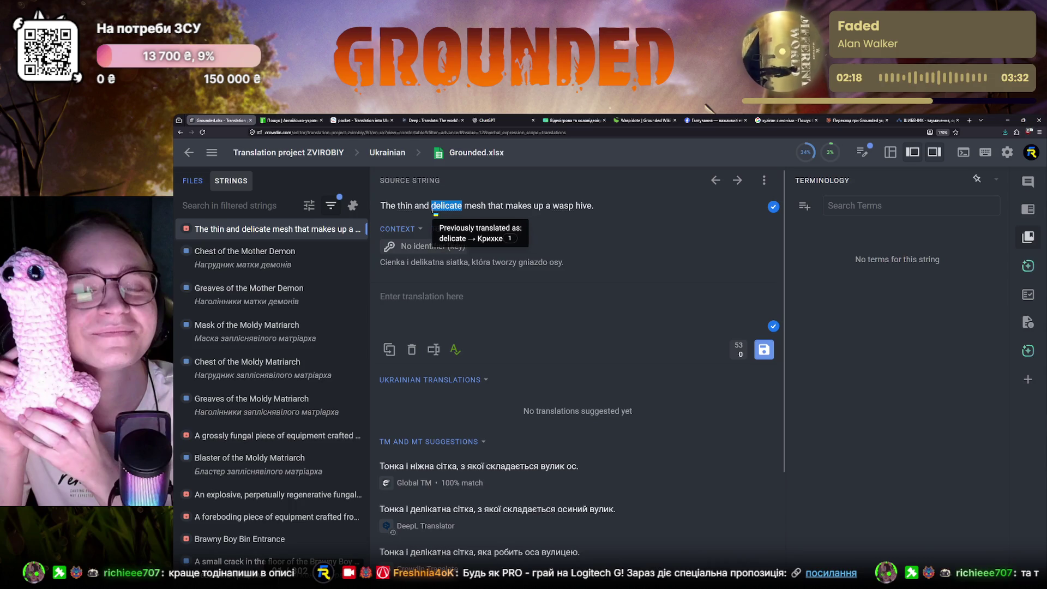
click(287, 121)
- Search the dictionaries for 'delicate', review the meanings and return to Crowdin
key(ctrl+a)
key(ctrl+v)
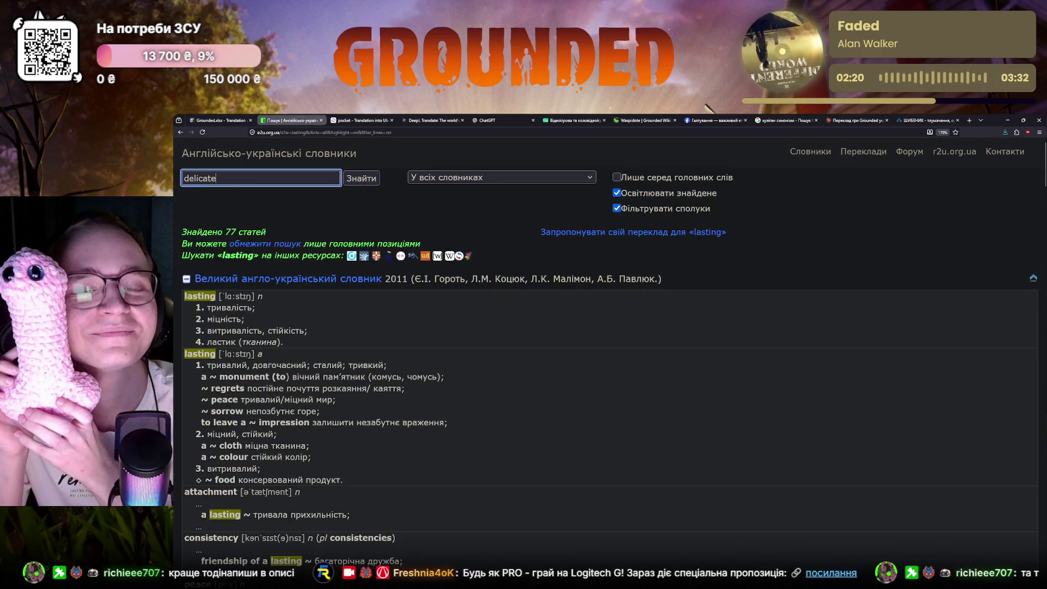
key(Return)
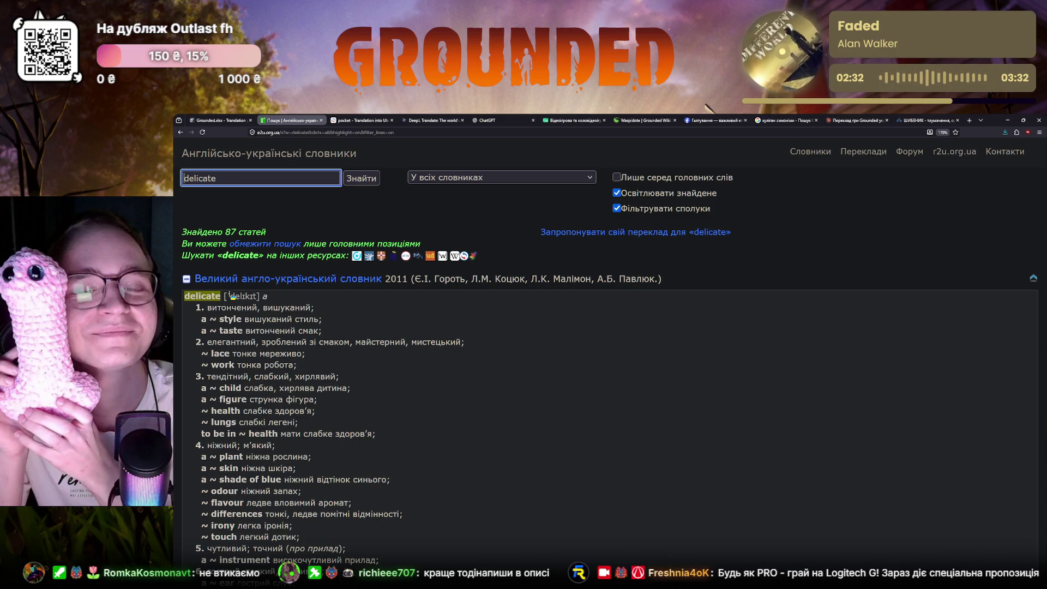
scroll(243, 300, down, 2)
scroll(263, 320, down, 1)
scroll(296, 347, down, 2)
scroll(300, 348, down, 1)
scroll(299, 348, down, 1)
scroll(298, 348, down, 3)
scroll(297, 347, up, 6)
scroll(295, 346, up, 4)
scroll(295, 346, down, 2)
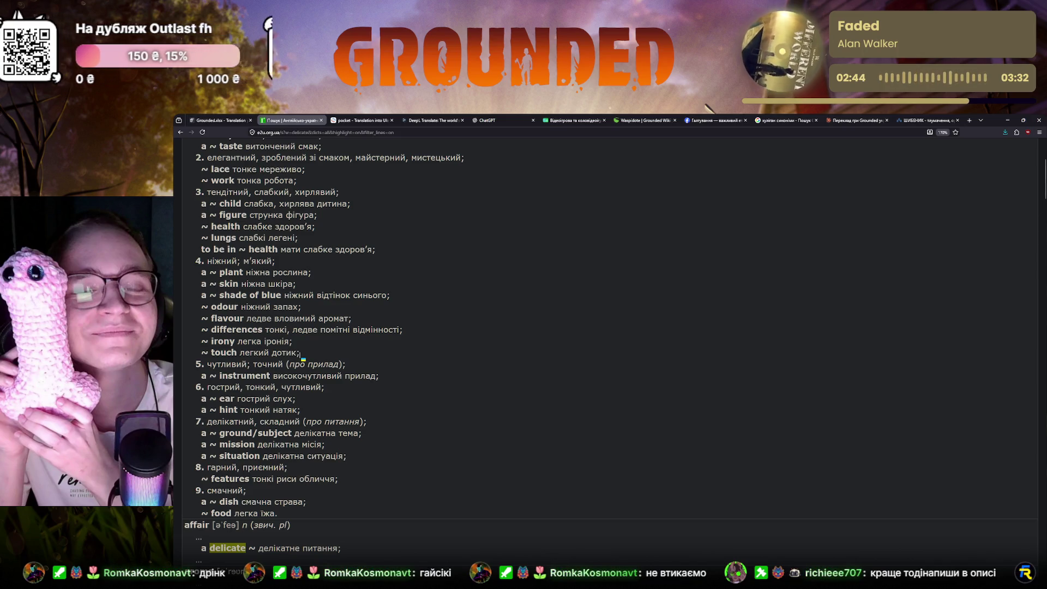
scroll(301, 356, up, 3)
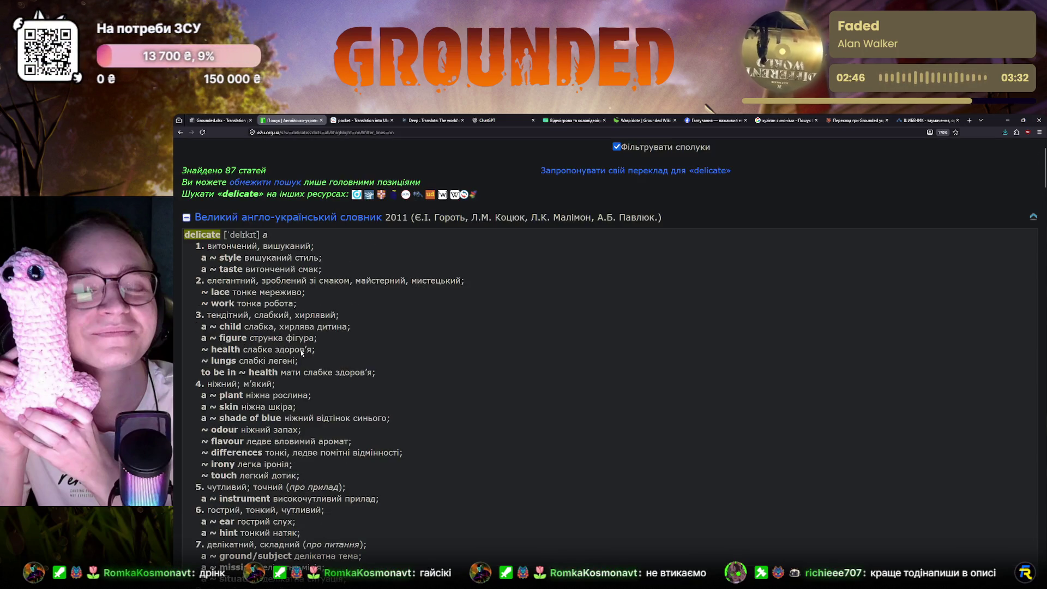
scroll(301, 353, down, 1)
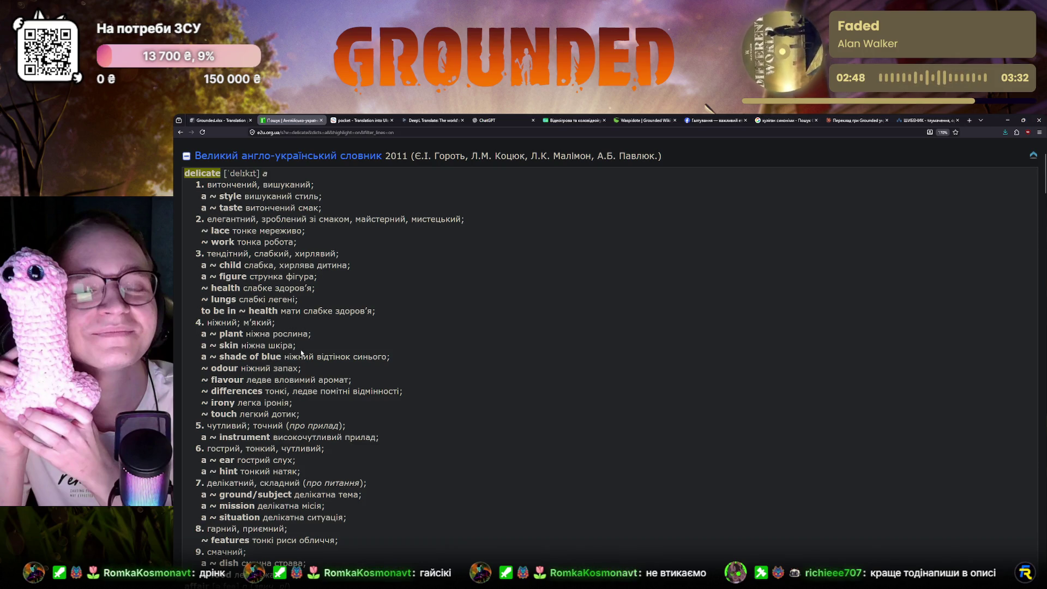
scroll(301, 353, up, 1)
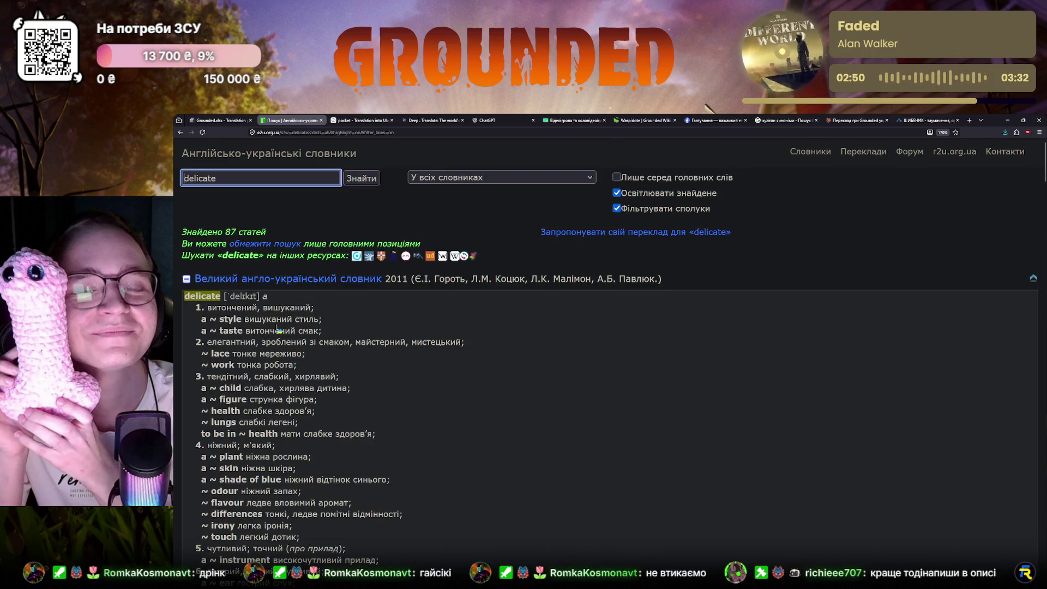
click(221, 121)
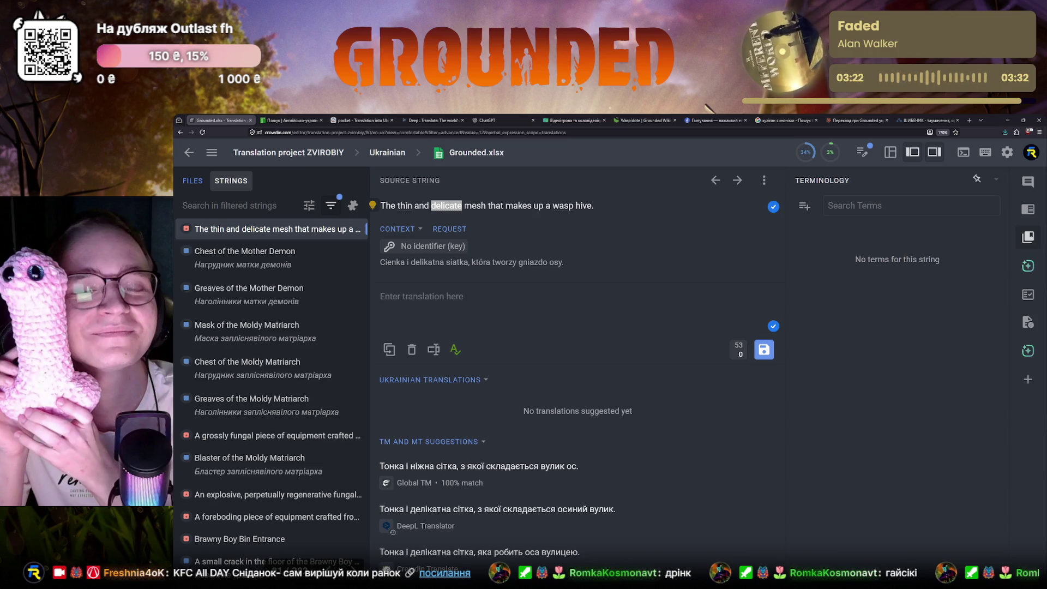
- Check the previous translation of 'delicate' as 'Крихке' and recheck its dictionary entry
key(alt+Tab)
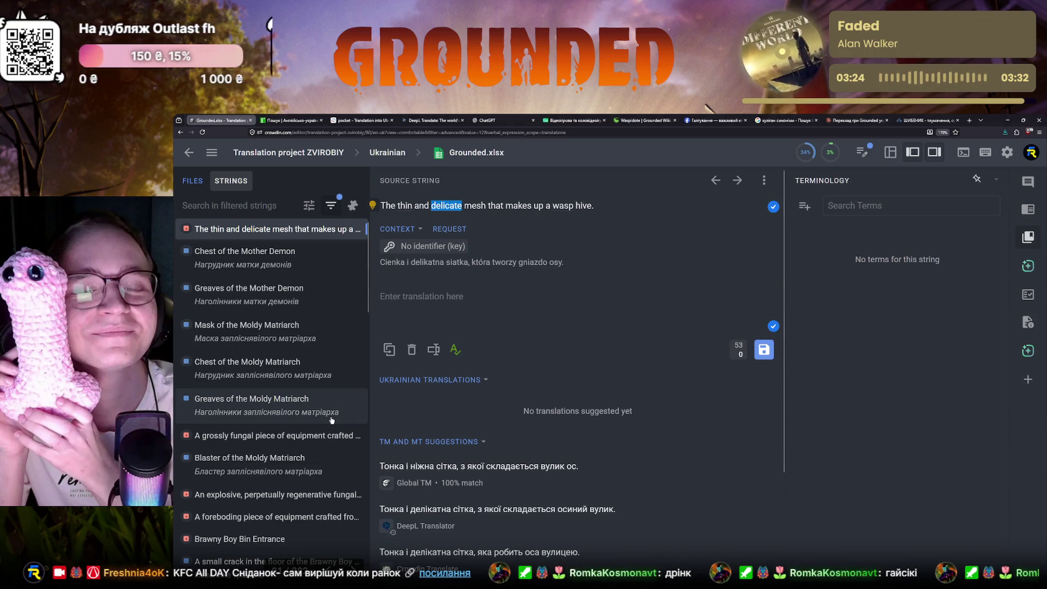
scroll(332, 420, down, 1)
scroll(329, 421, up, 1)
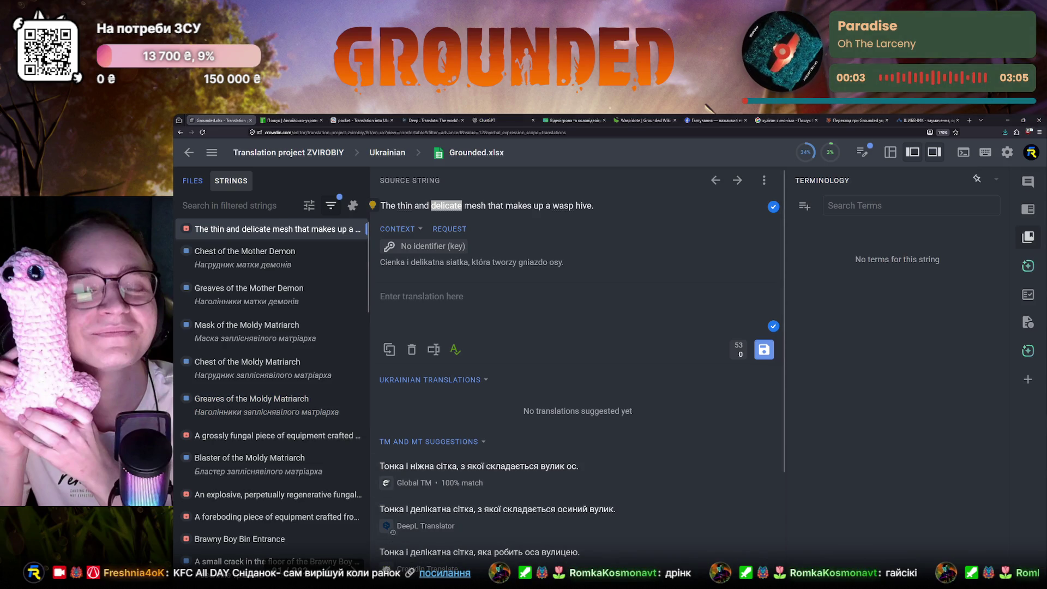
click(786, 289)
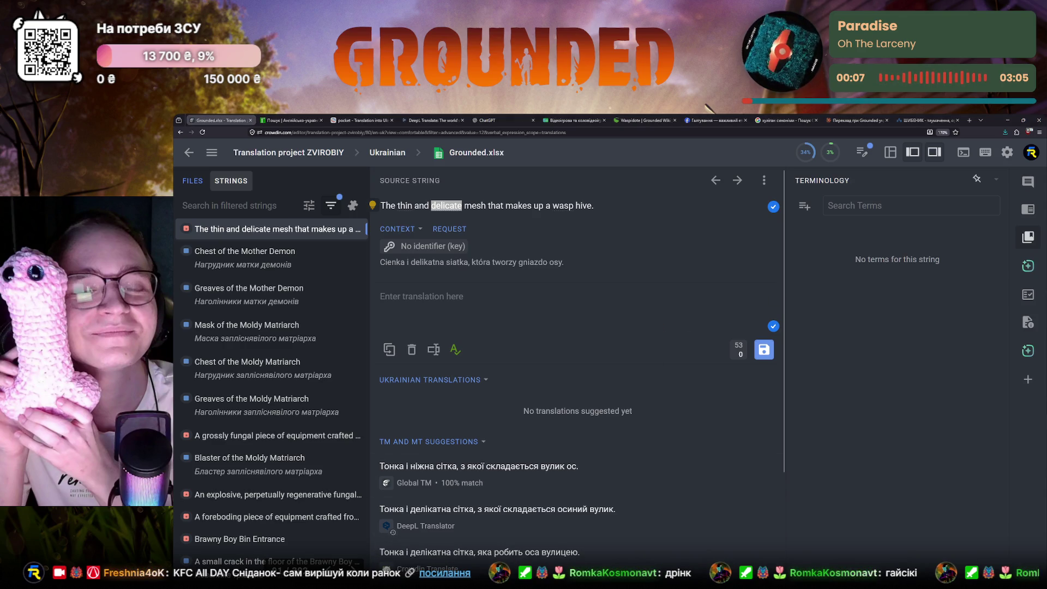
click(458, 209)
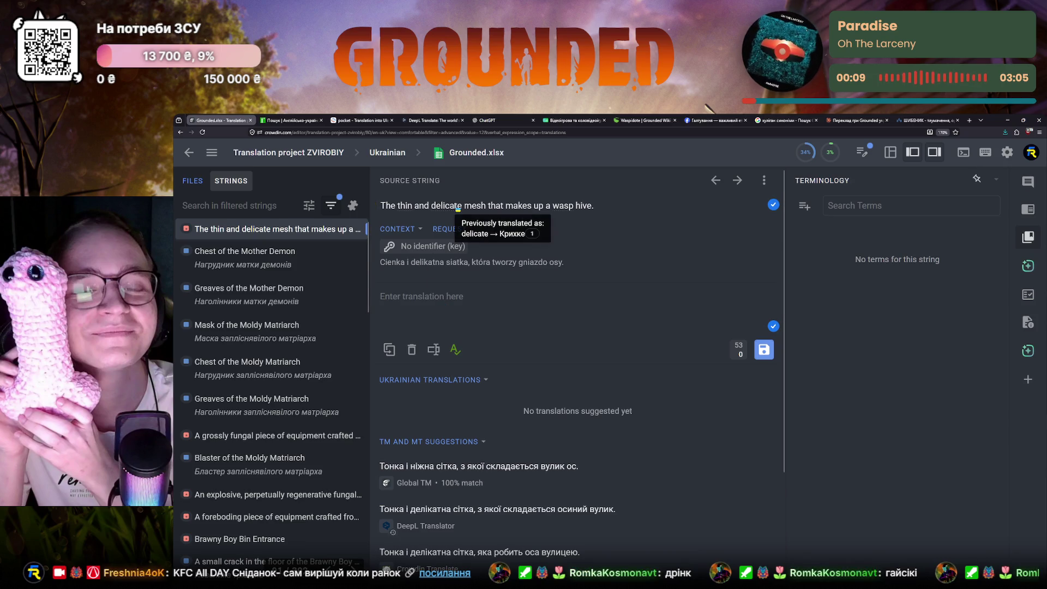
click(295, 121)
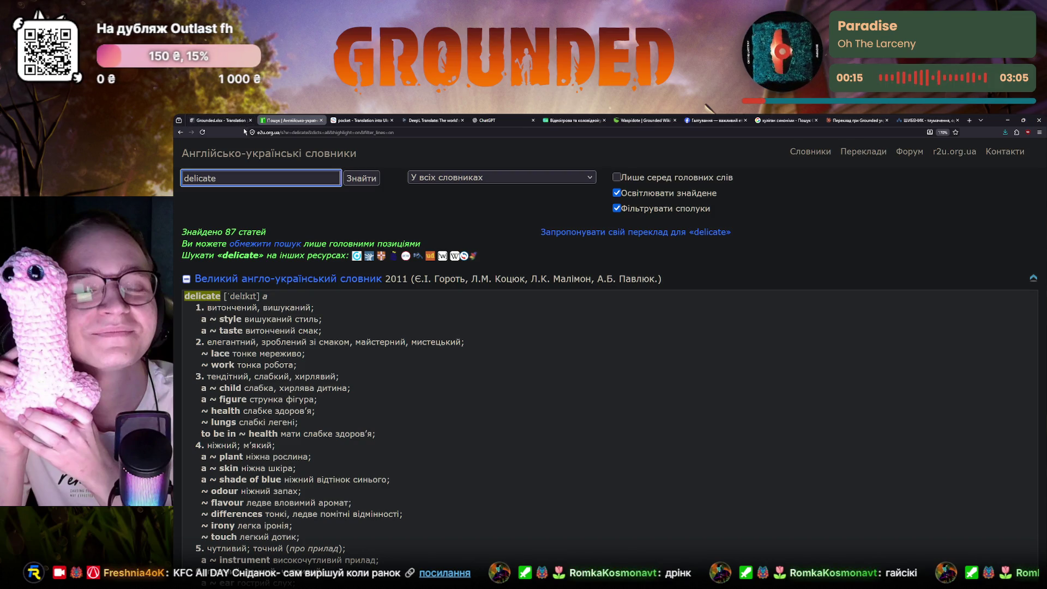
click(217, 120)
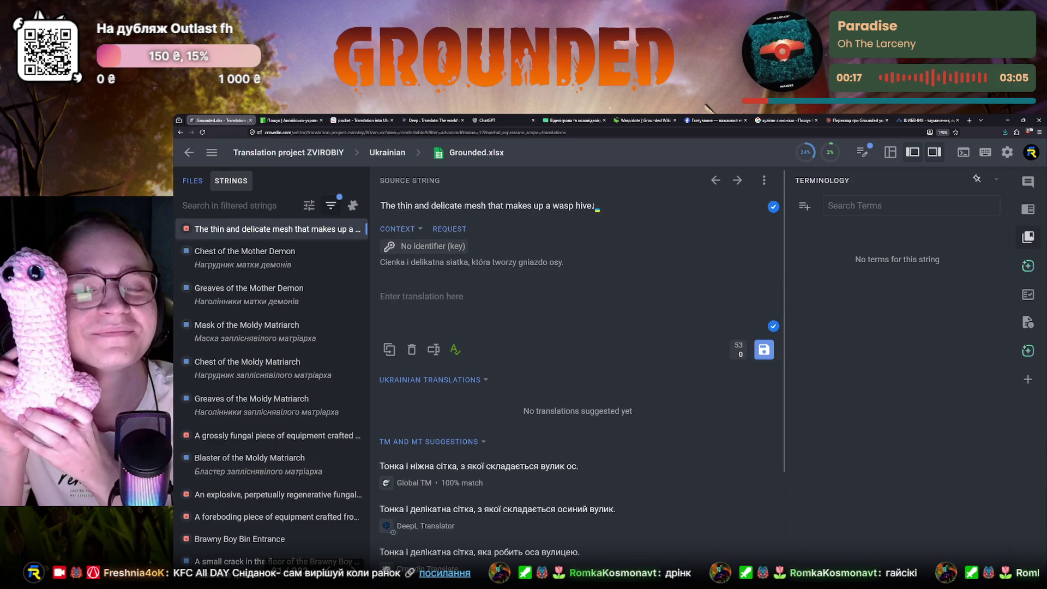
- Send the whole wasp-hive mesh sentence to Claude for a translation with alternatives
triple_click(596, 207)
key(ctrl+c)
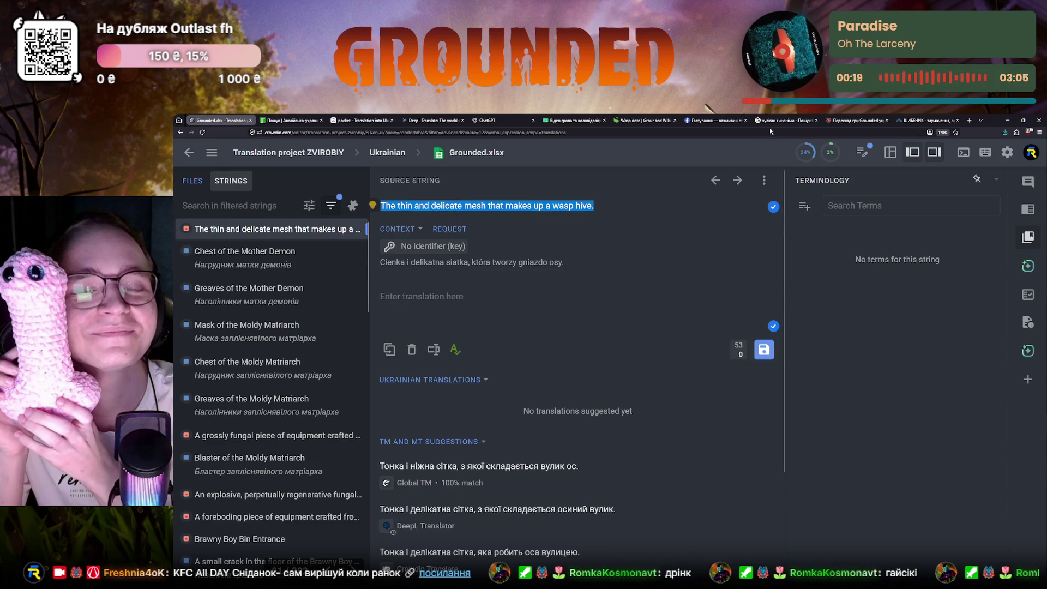
click(857, 120)
key(ctrl+v)
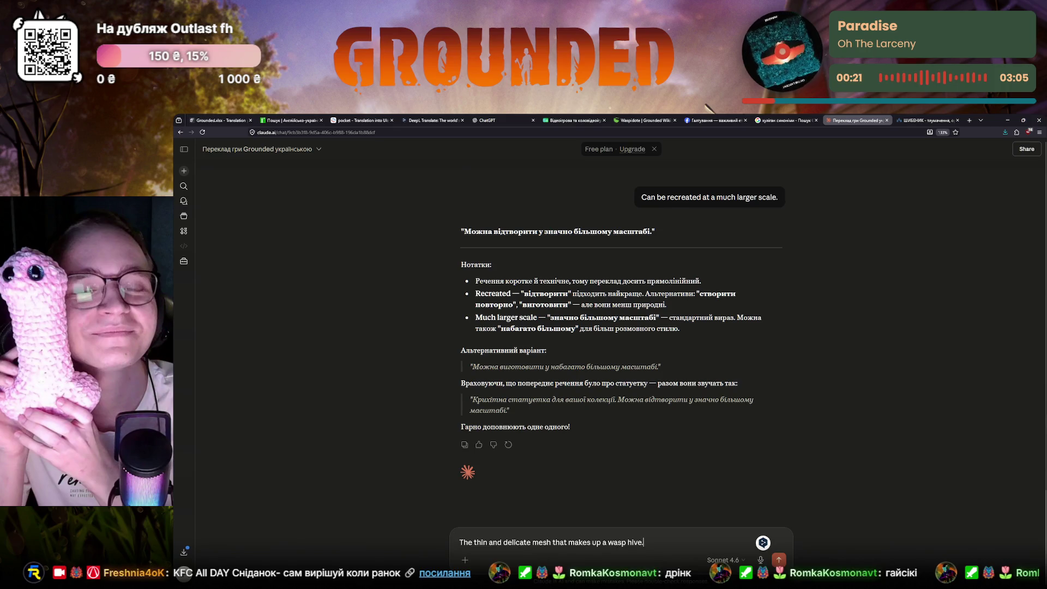
key(Return)
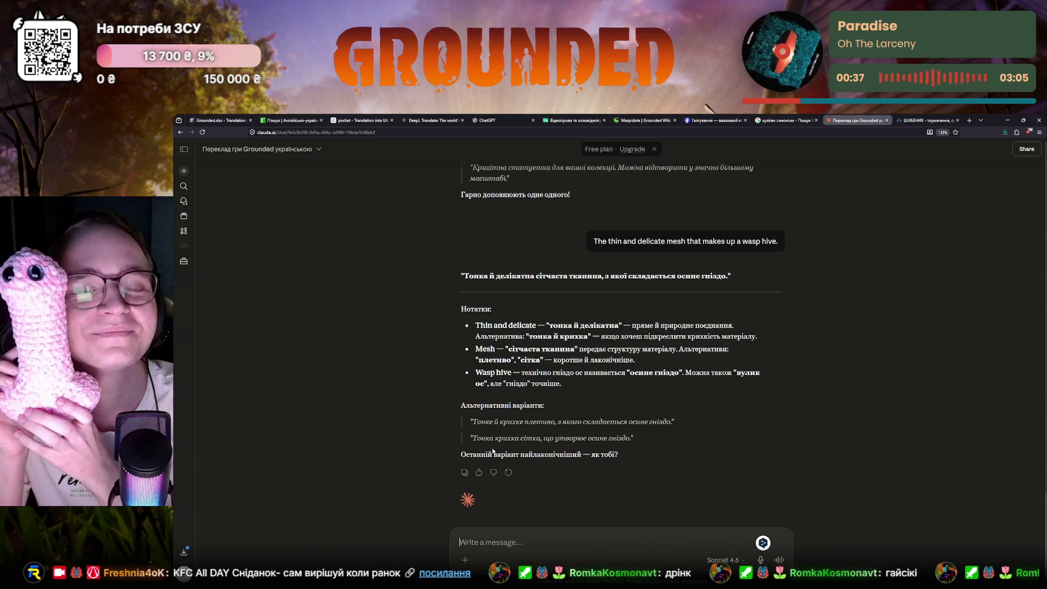
click(220, 120)
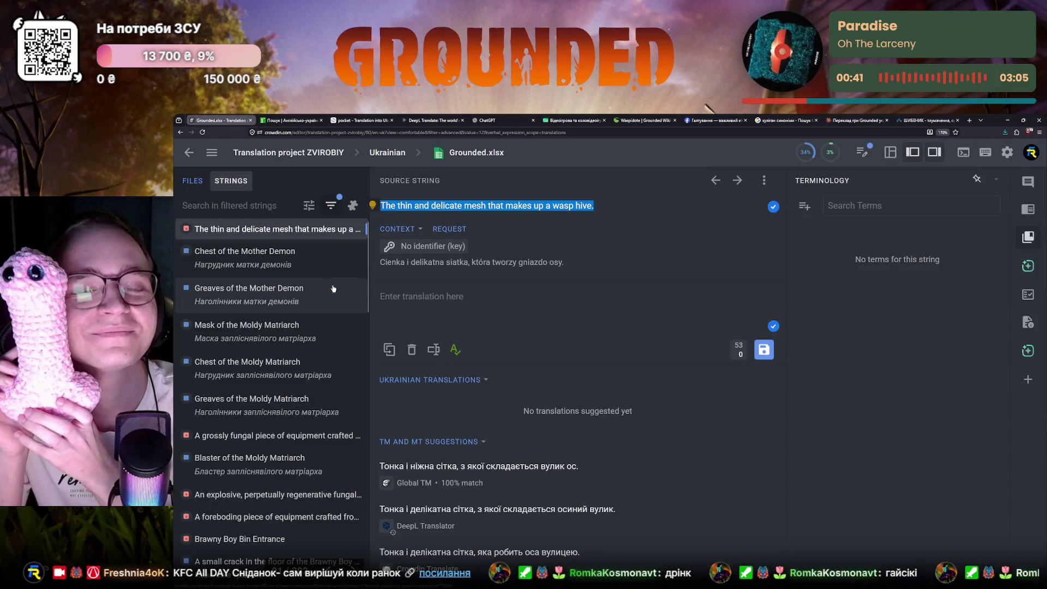
click(296, 120)
- Search the dictionaries for 'mesh', review the results and return to Claude's reply
double_click(227, 181)
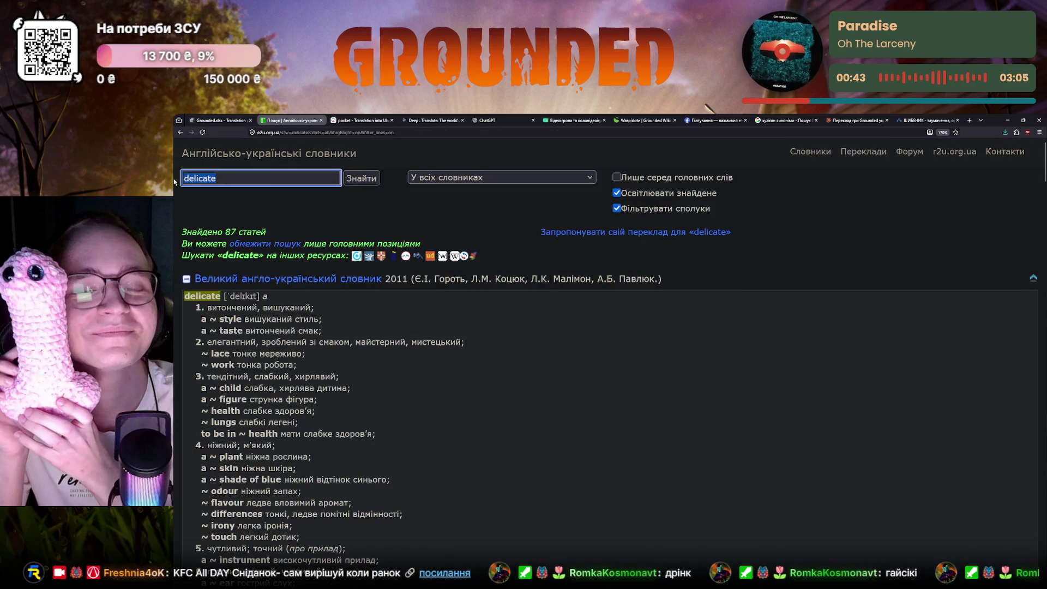
text(mesh)
key(Return)
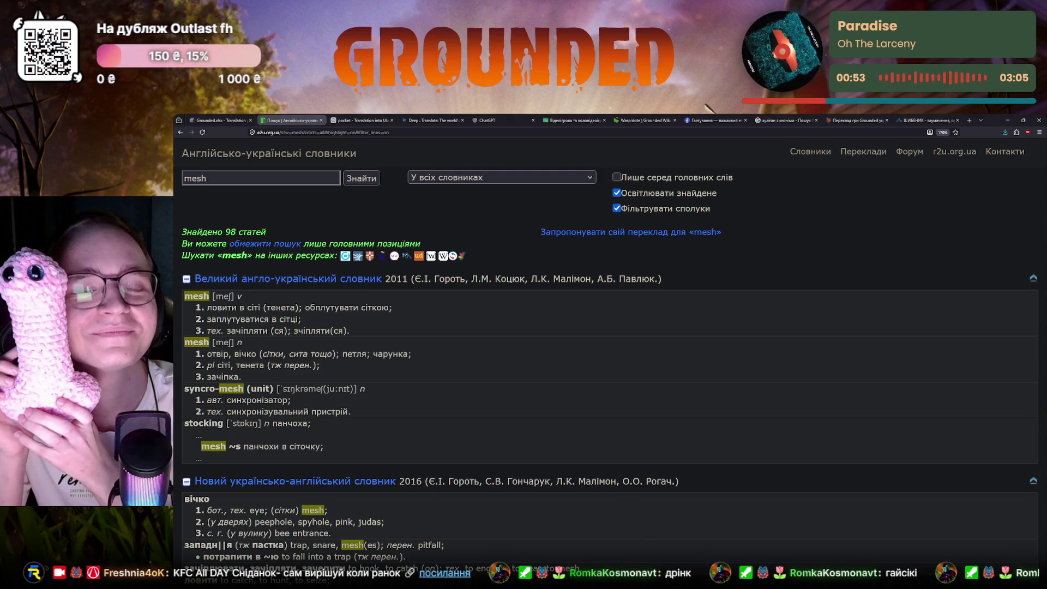
key(alt+Tab)
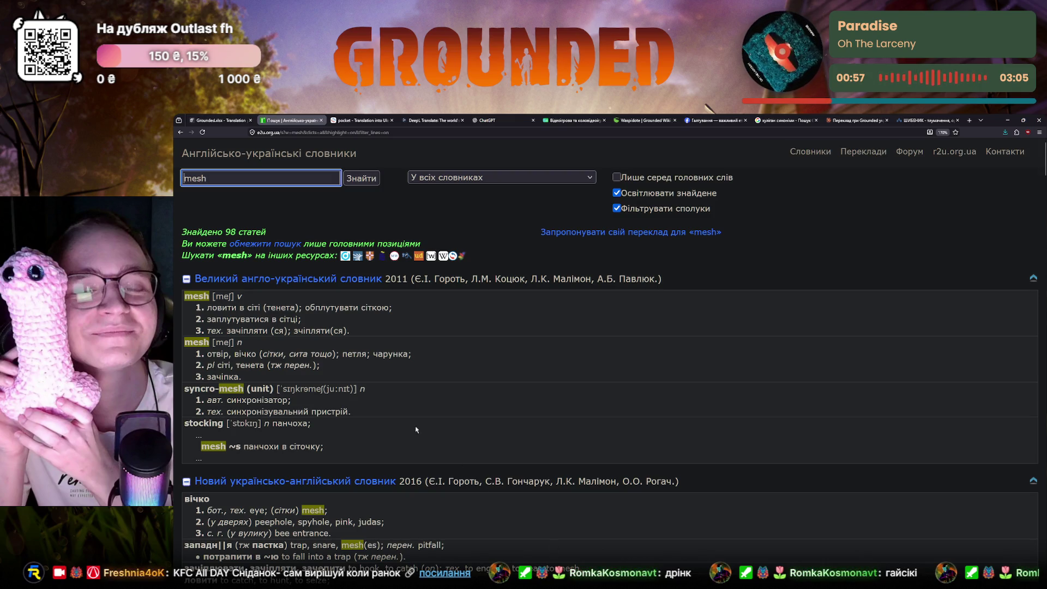
scroll(257, 361, down, 1)
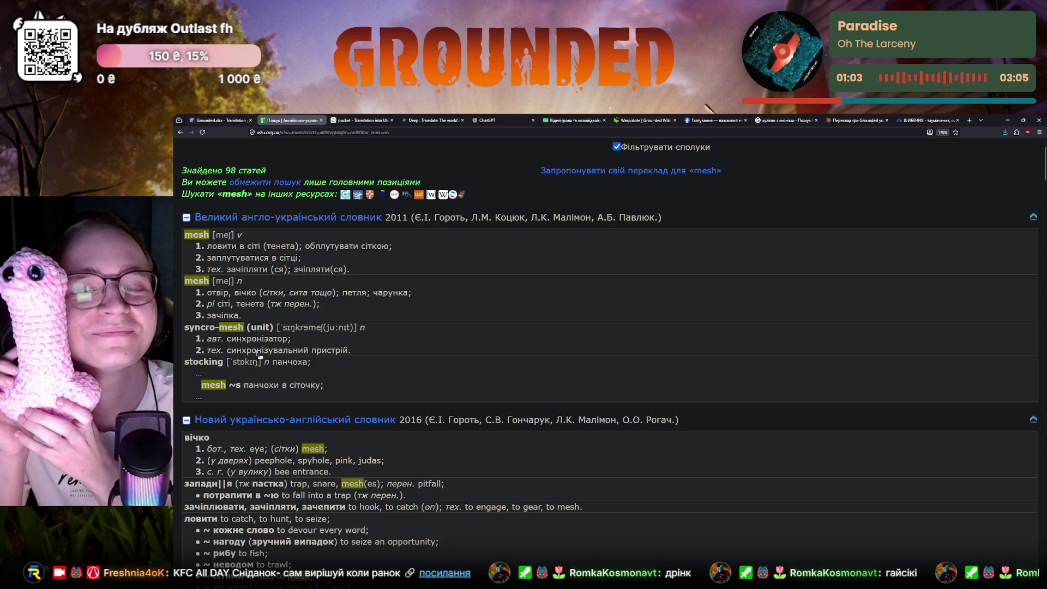
scroll(259, 358, down, 1)
scroll(259, 357, down, 1)
scroll(260, 355, down, 2)
scroll(261, 356, down, 1)
scroll(259, 357, down, 1)
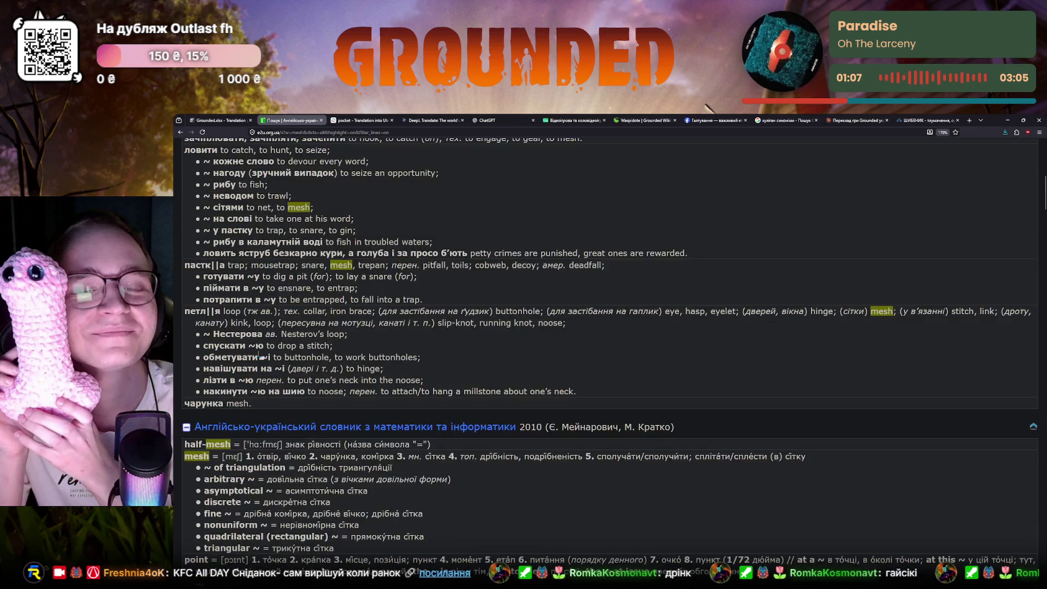
scroll(259, 356, down, 1)
scroll(259, 357, down, 1)
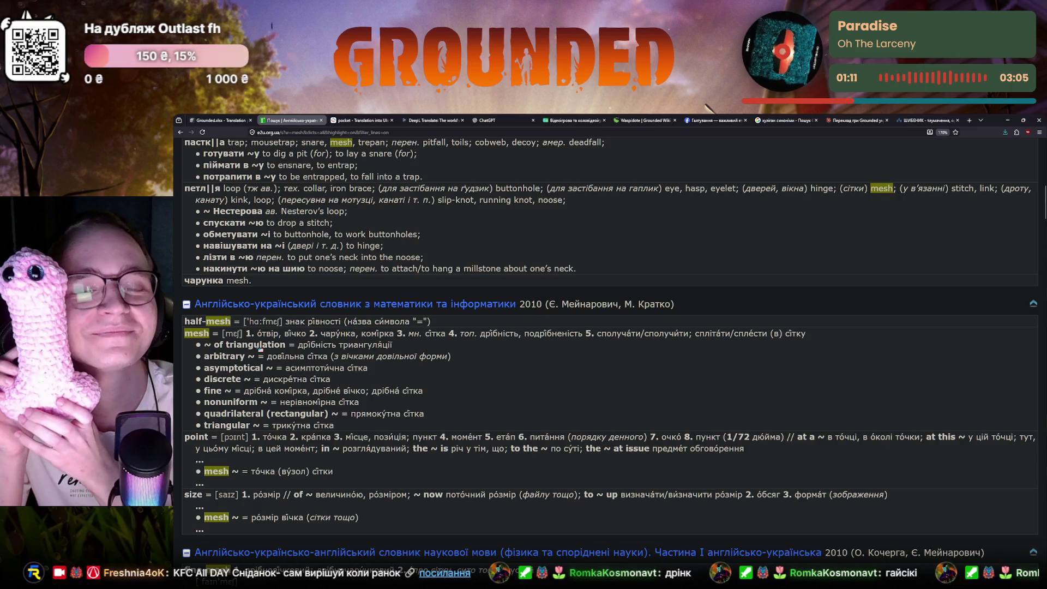
scroll(261, 348, down, 1)
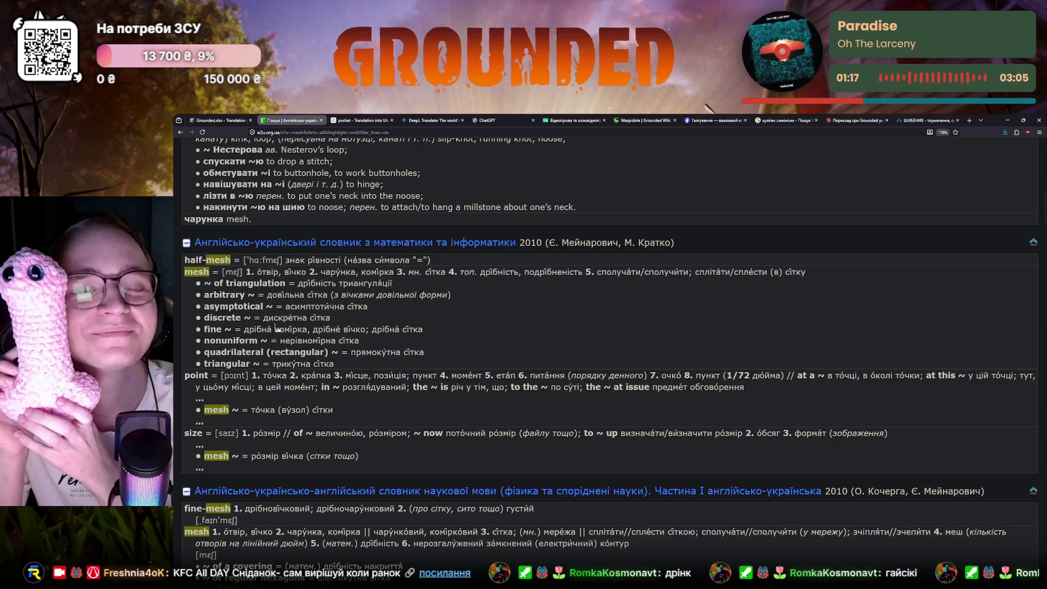
scroll(374, 352, down, 1)
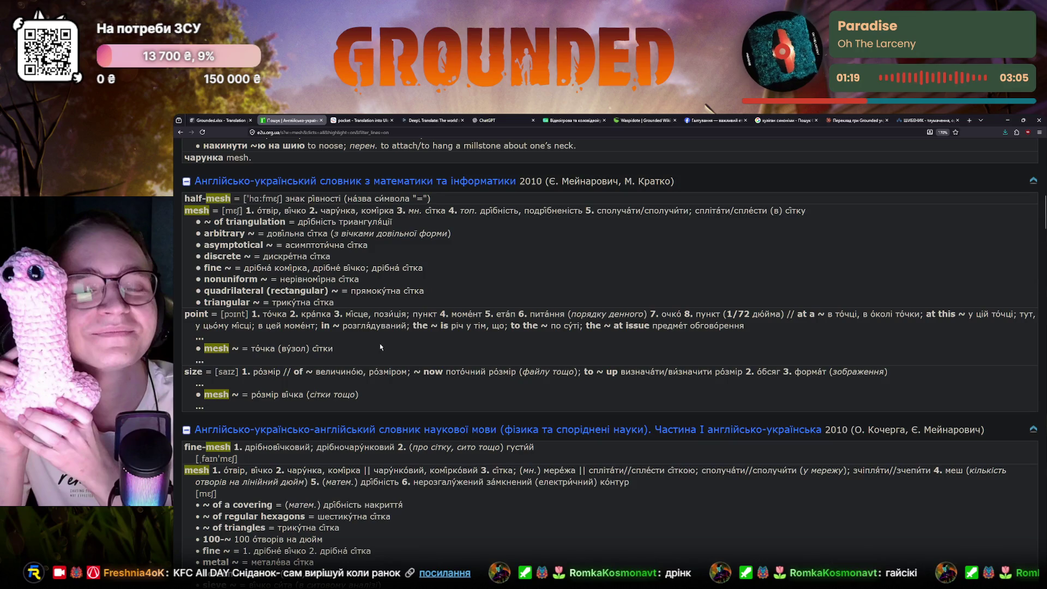
scroll(382, 342, down, 1)
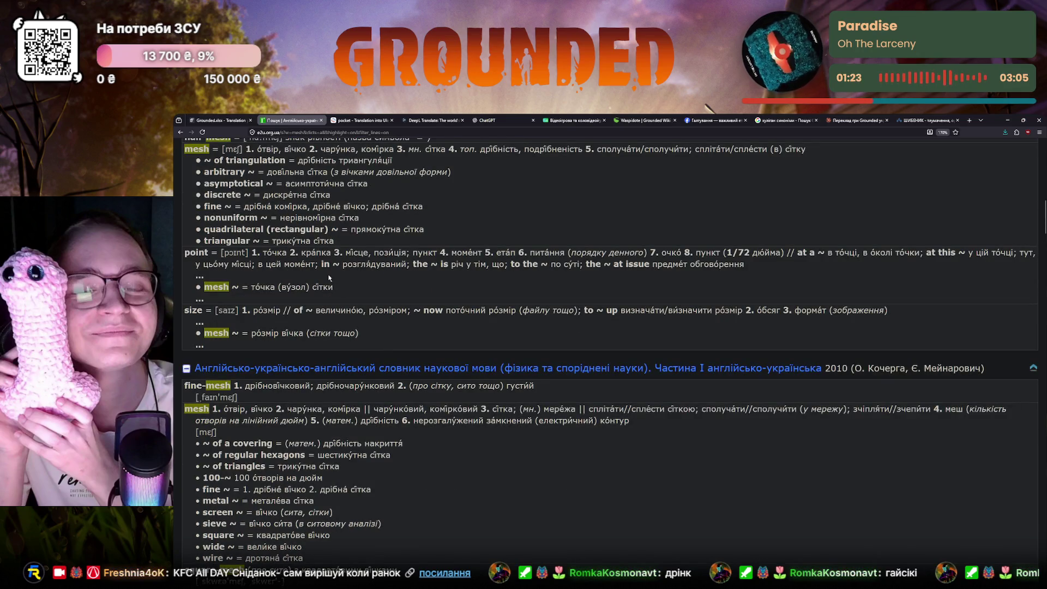
click(217, 120)
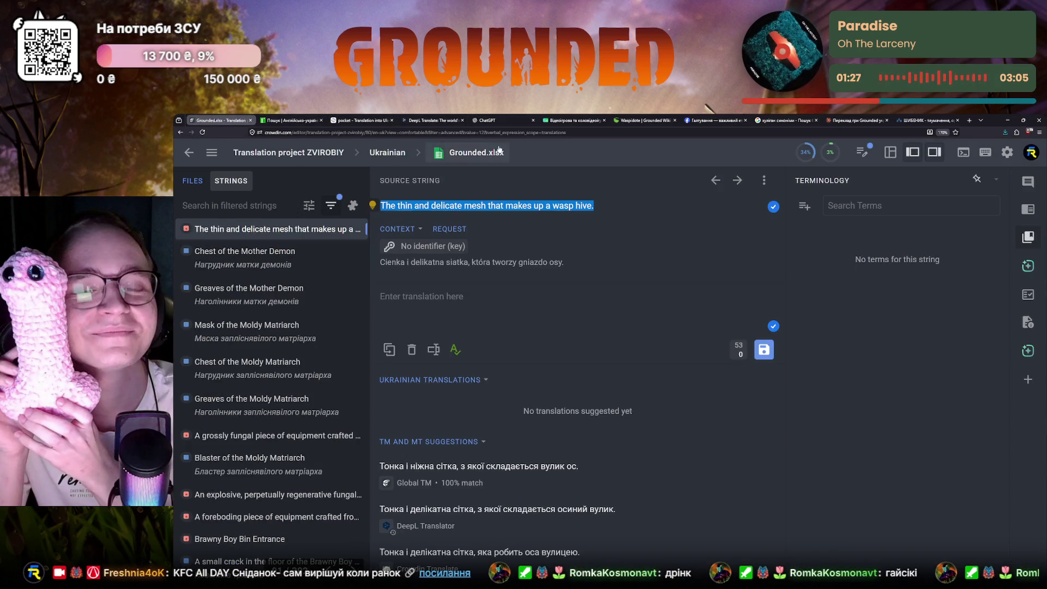
click(856, 120)
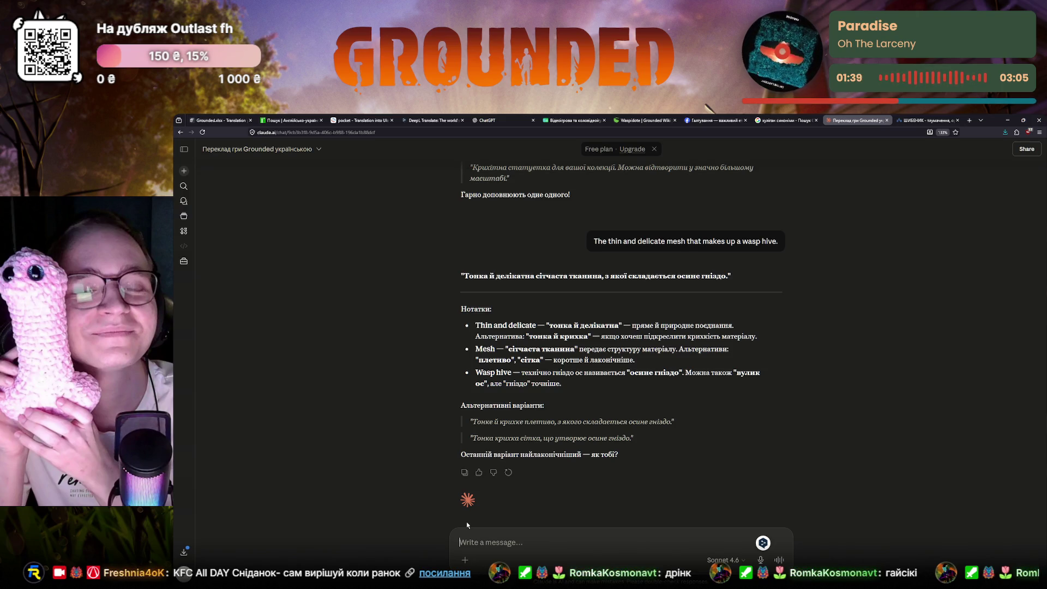
text(Це ло)
- Send Claude the clarification 'Це опис осиного паперу' about the mesh sentence
key(BackSpace)
key(BackSpace)
text(опис о)
text(синого па)
text(перу)
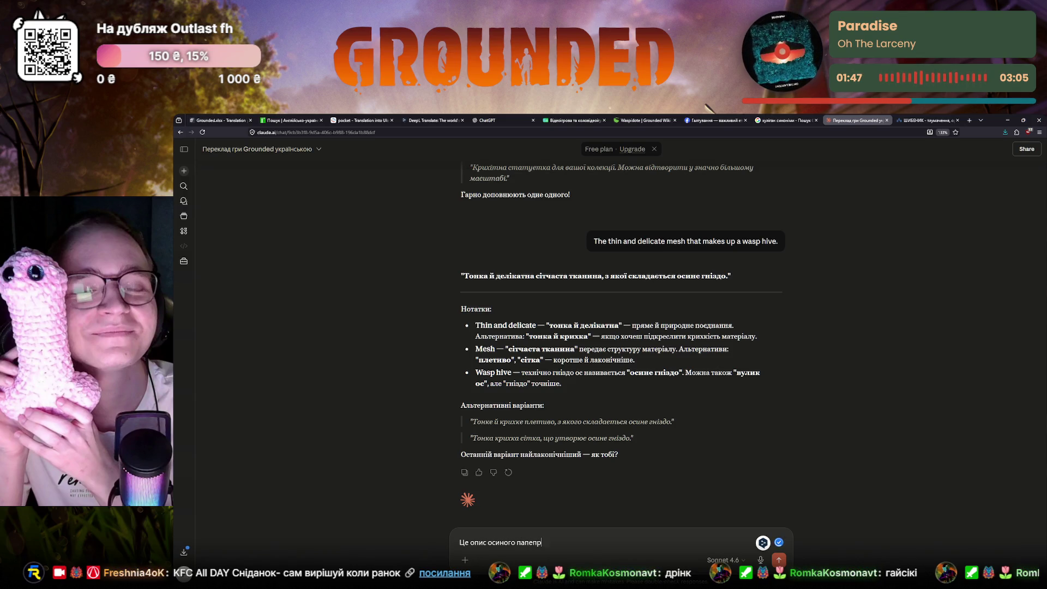
key(Return)
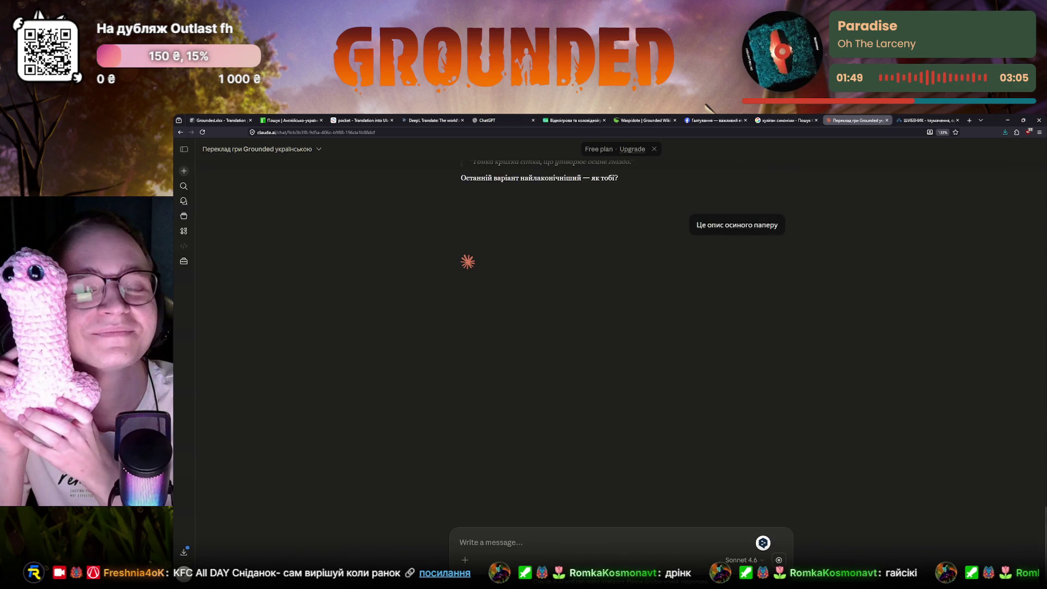
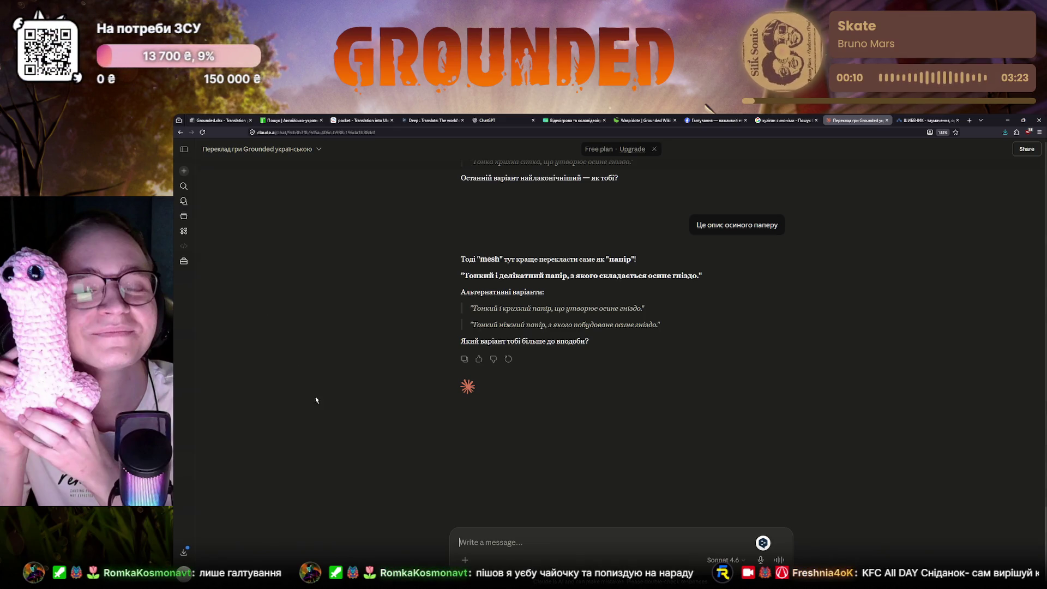
- Enter the Ukrainian translation of the wasp hive mesh string and correct 'якої' to 'якого'
click(214, 120)
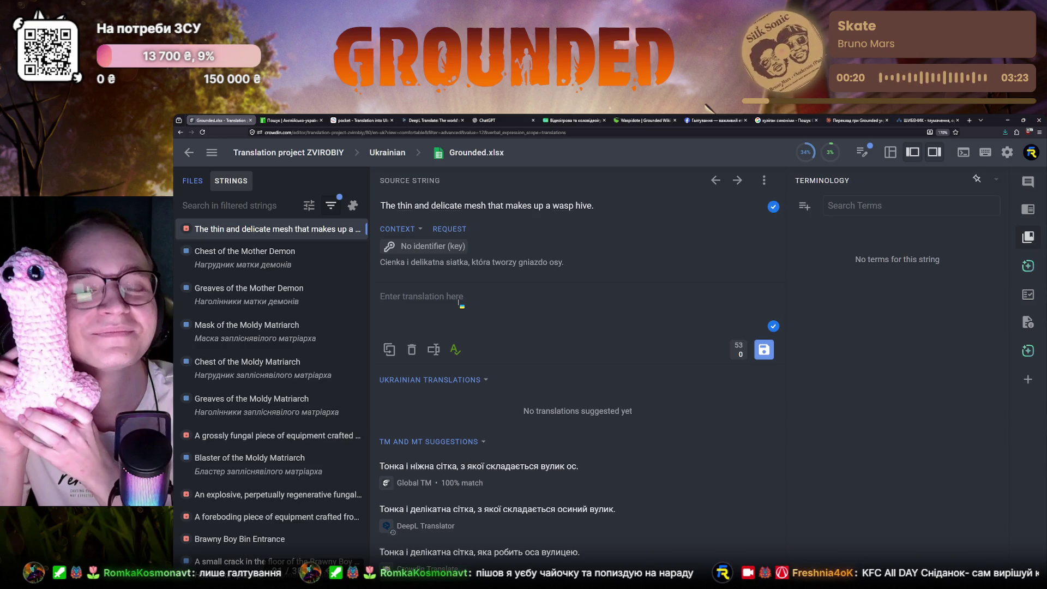
text(Тонкий і крихкий папі)
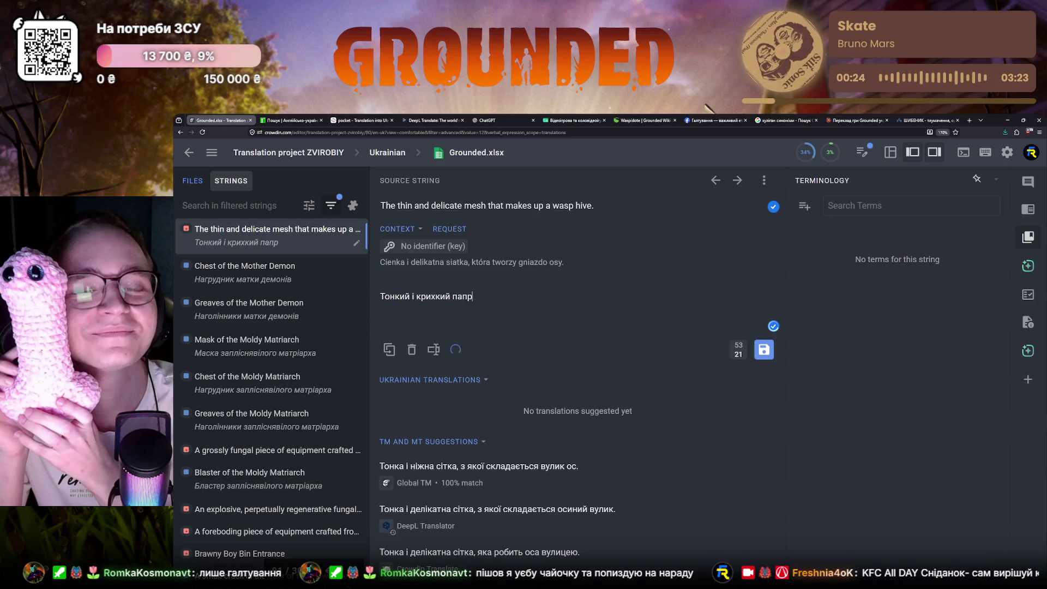
text(р, з)
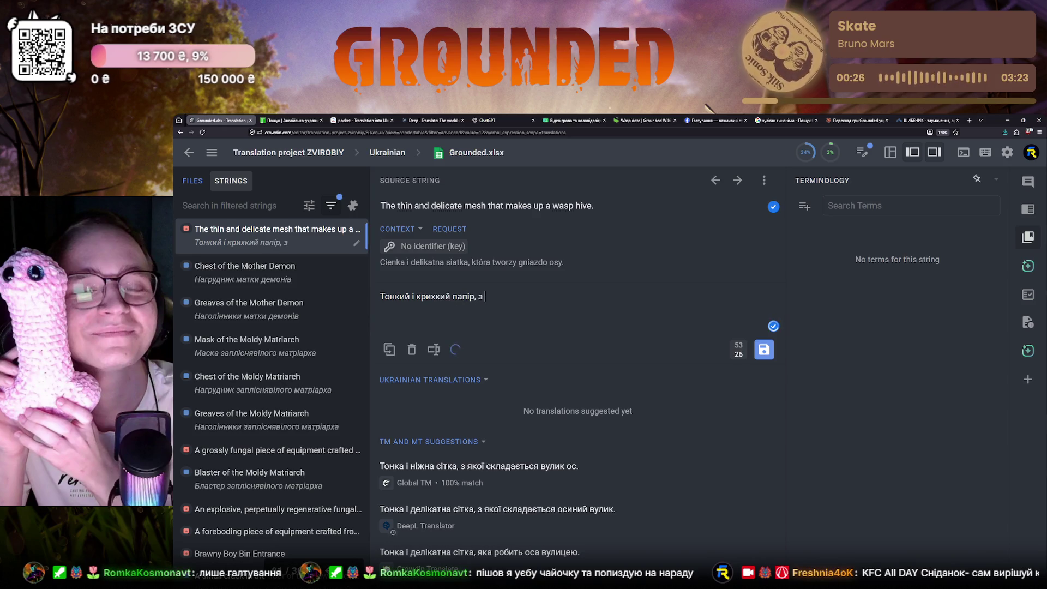
text( якої)
text( оси роблять своє гн)
key(BackSpace)
key(BackSpace)
text(ій вулик.)
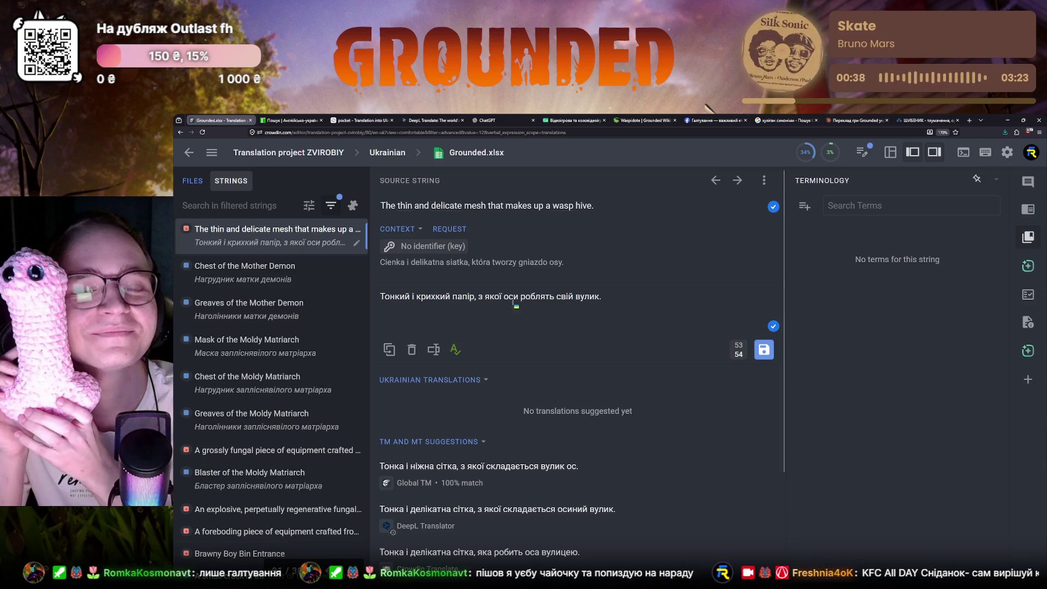
key(BackSpace)
text(го)
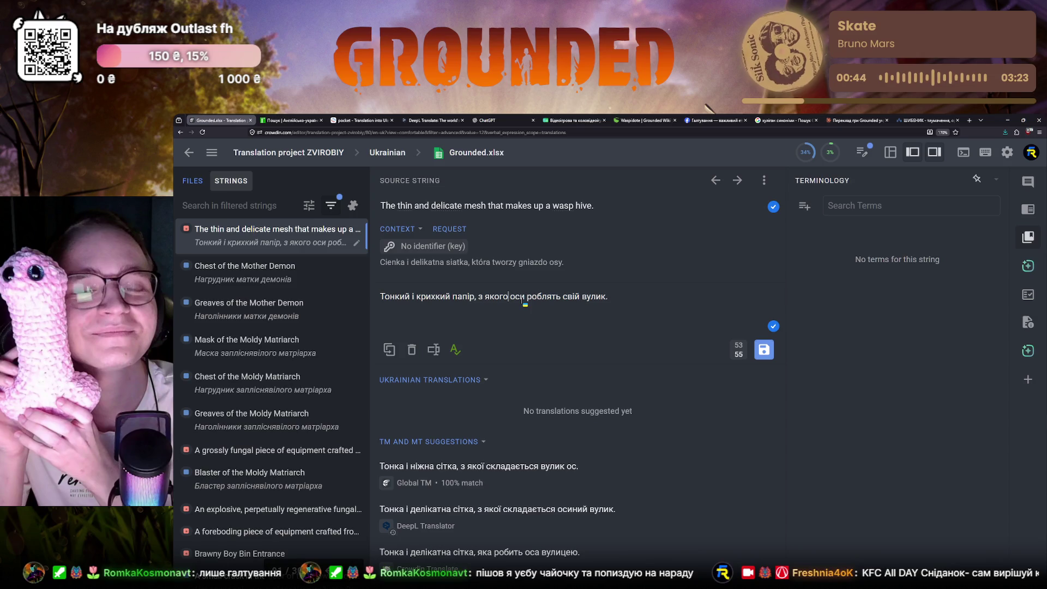
- Replace 'роблять' with 'будують' so it reads «…з якого оси будують свій вулик.»
drag(381, 297, 505, 296)
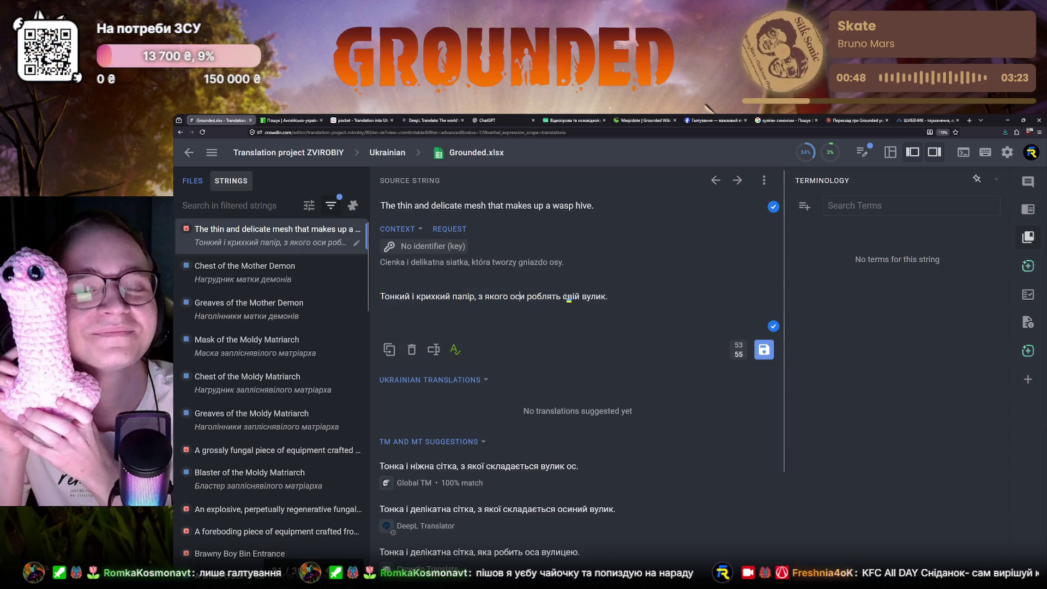
drag(609, 297, 431, 296)
double_click(544, 297)
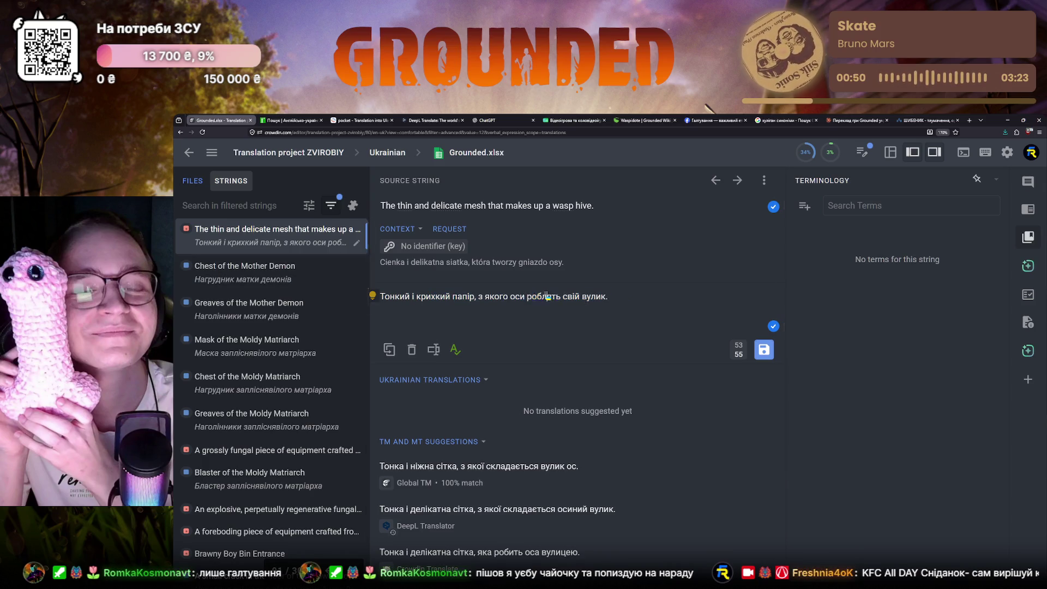
text(будують)
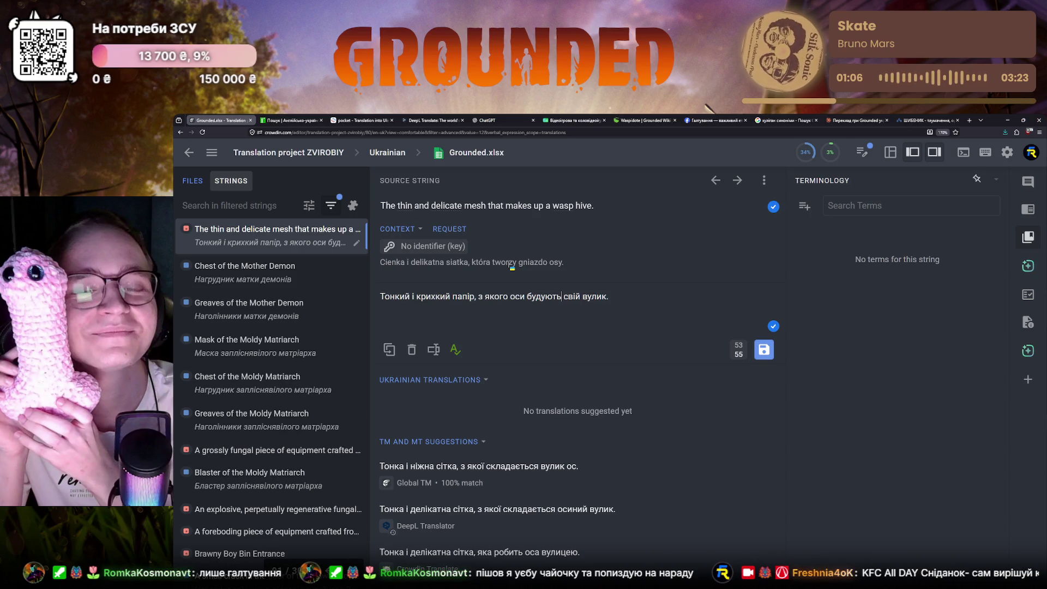
click(293, 120)
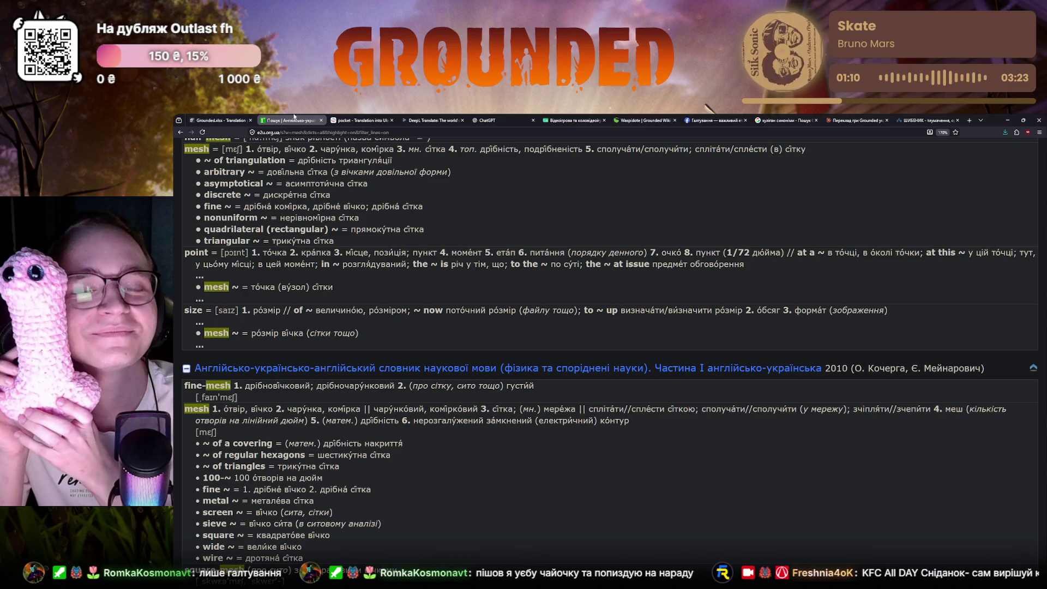
- Look up 'mesh' in Reverso Context and expand the full list of Ukrainian translations
click(360, 120)
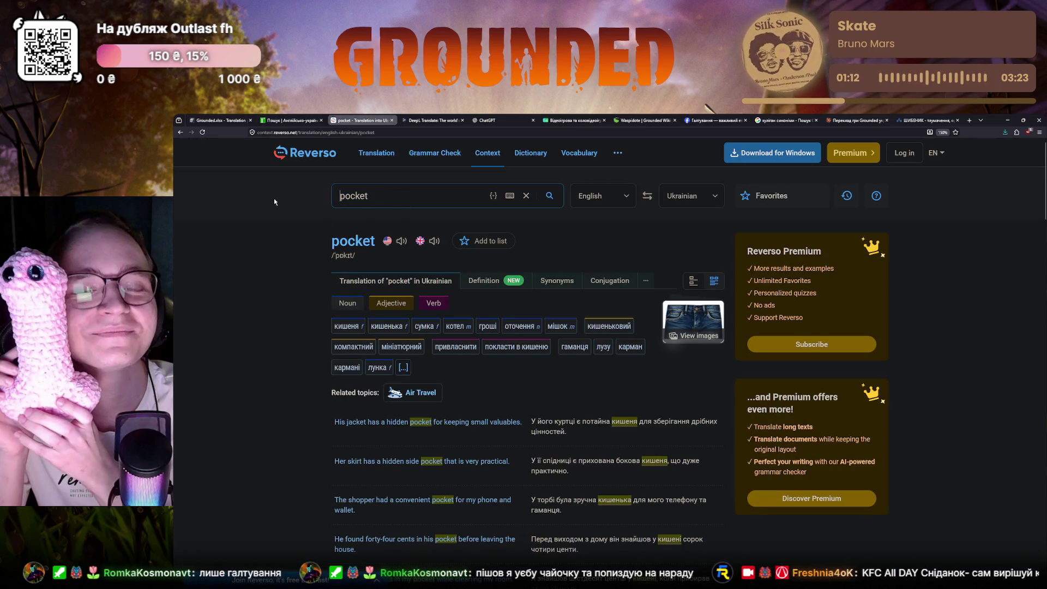
text(mesh)
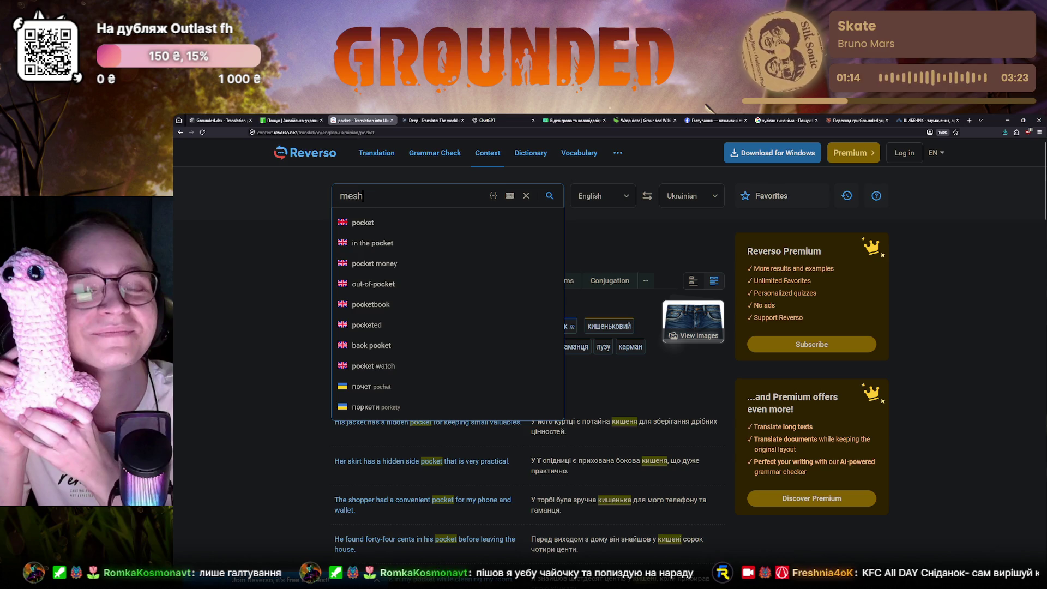
key(Return)
mouse_move(374, 326)
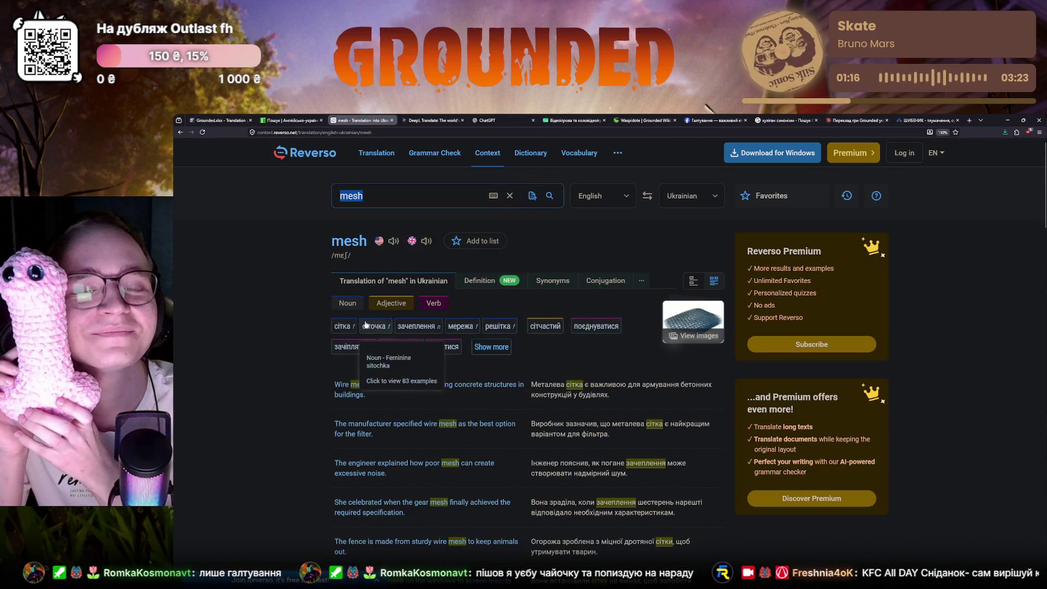
click(461, 328)
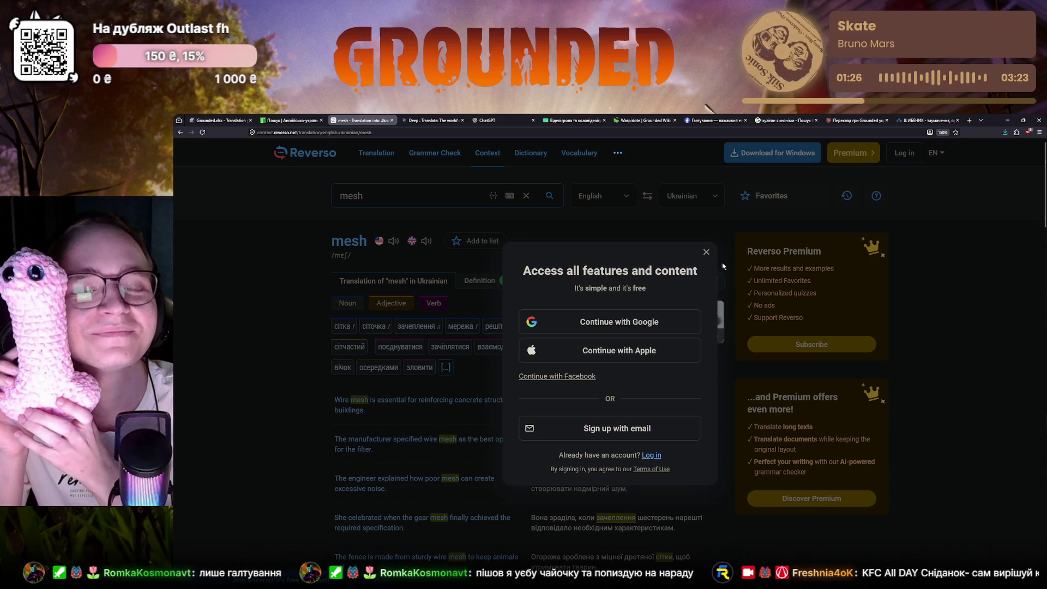
click(707, 253)
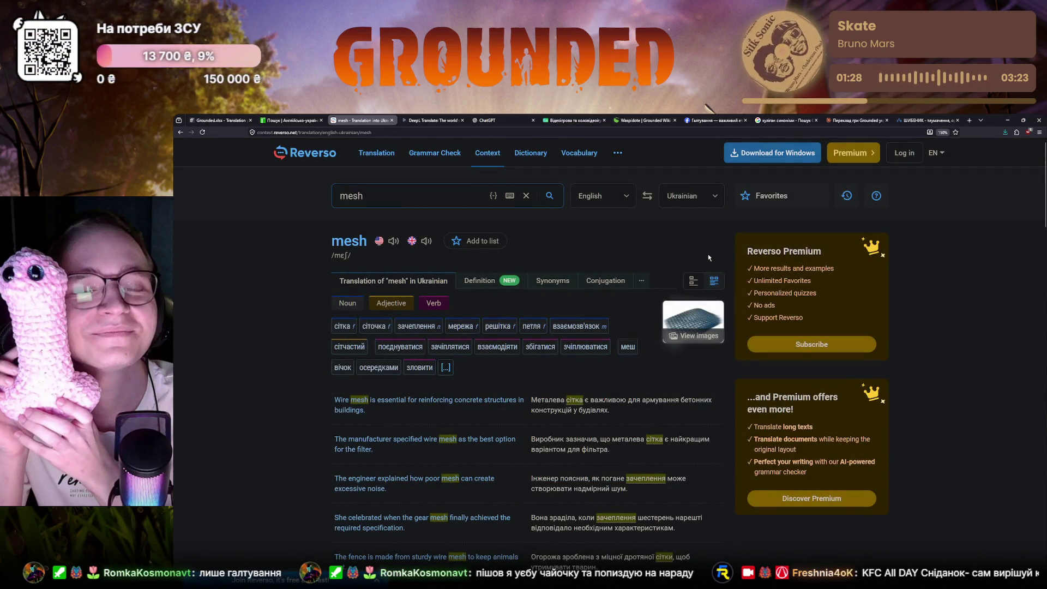
click(647, 121)
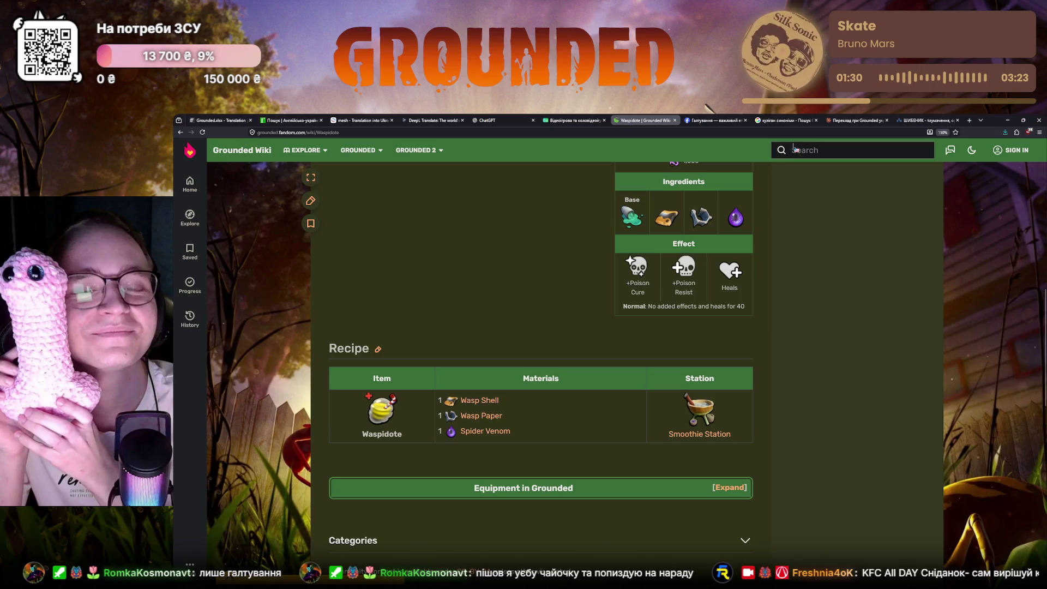
- Read the Wasp Paper and Small Wasp Hive wiki articles, then return to Crowdin
click(471, 417)
scroll(626, 388, down, 2)
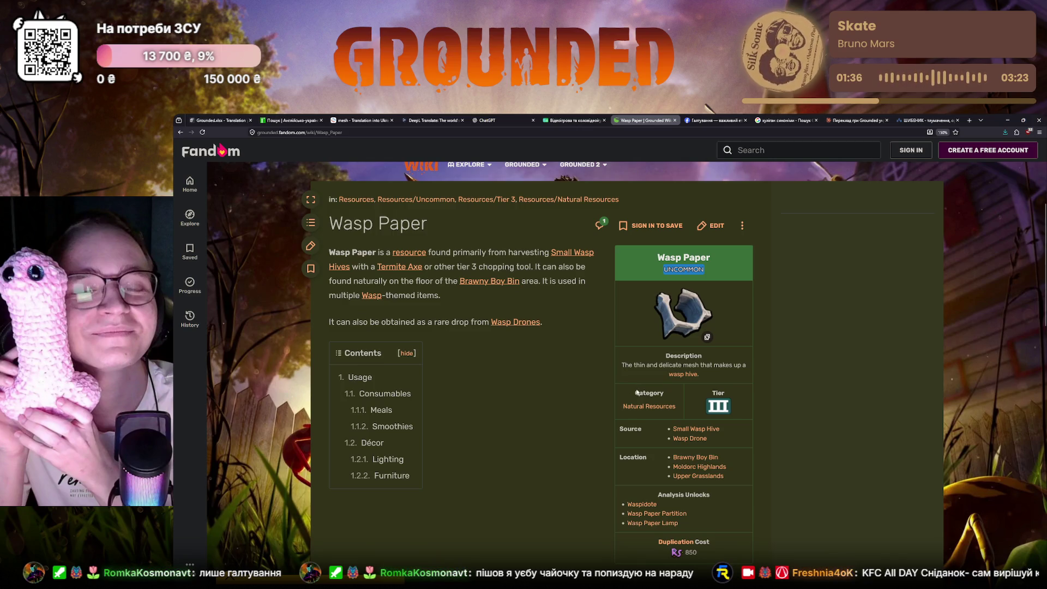
click(687, 428)
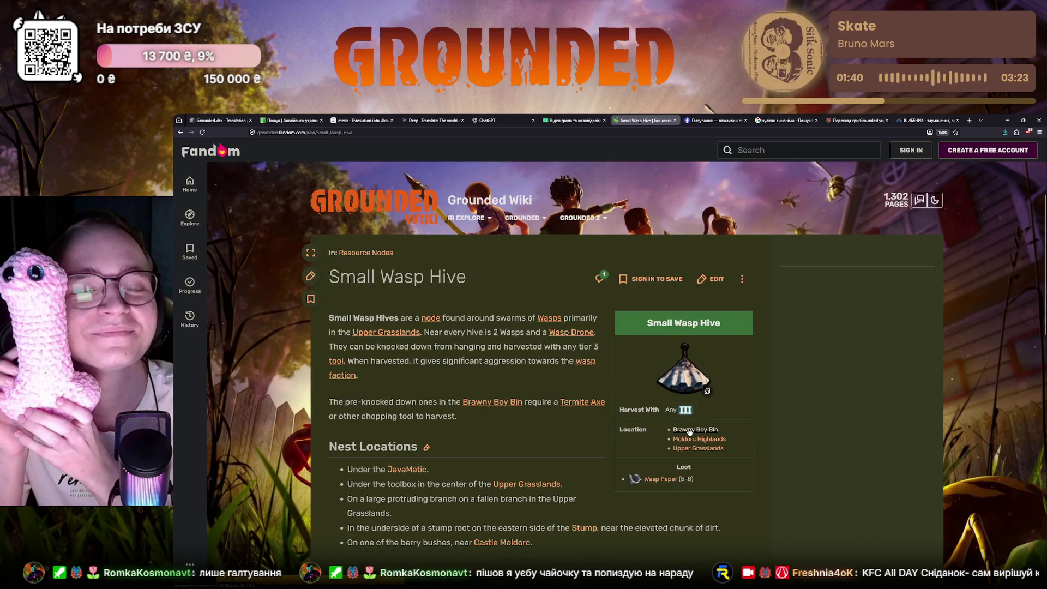
scroll(688, 431, down, 2)
scroll(735, 391, down, 1)
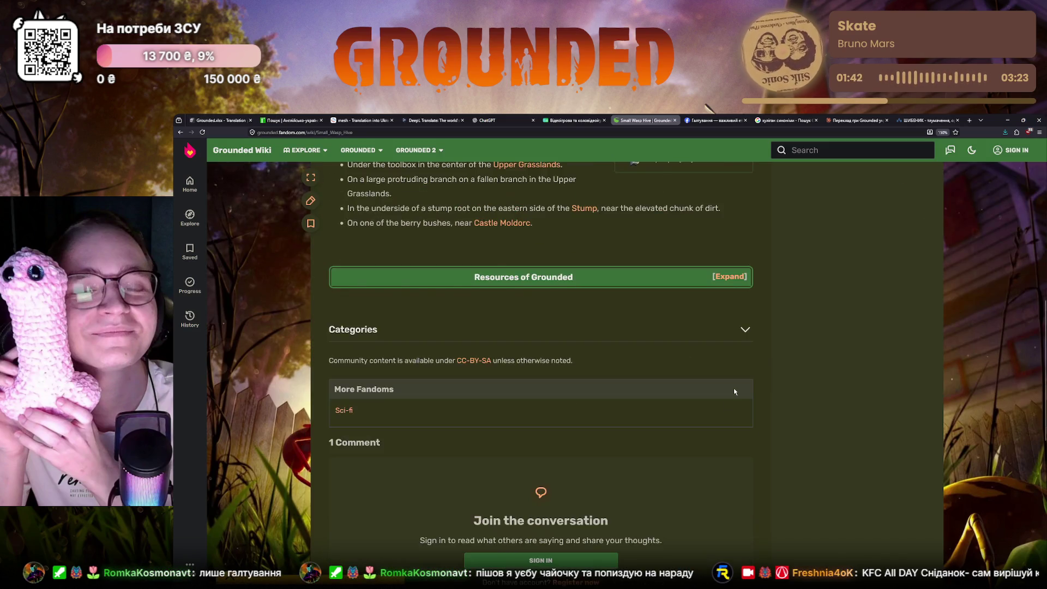
scroll(734, 388, up, 5)
click(215, 120)
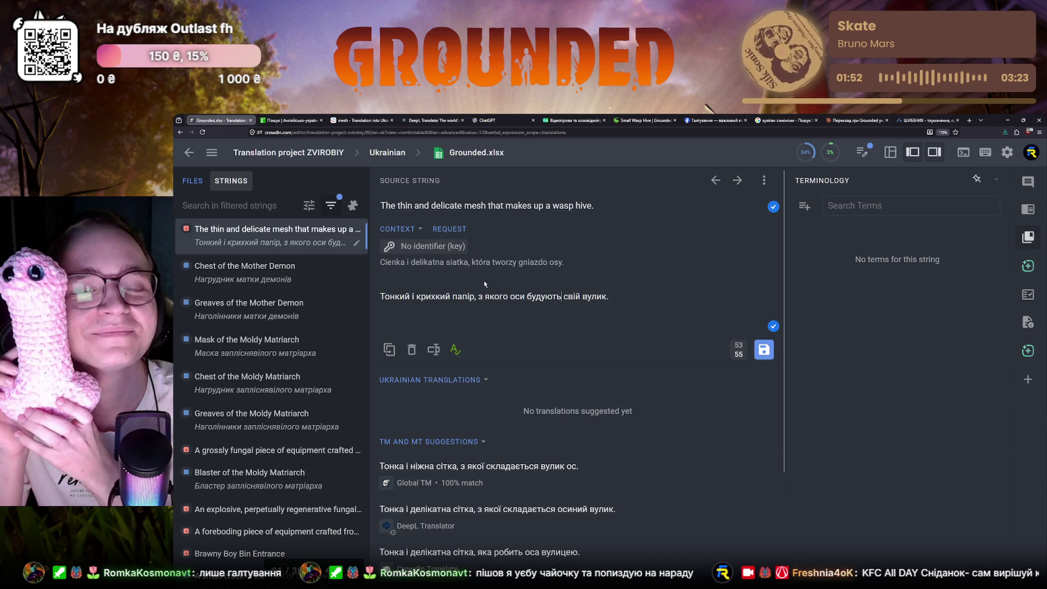
- Ask Claude whether «Тонкий і крихкий папір, з якого оси будують свій вулик.» sounds natural
drag(656, 305, 499, 290)
key(ctrl+c)
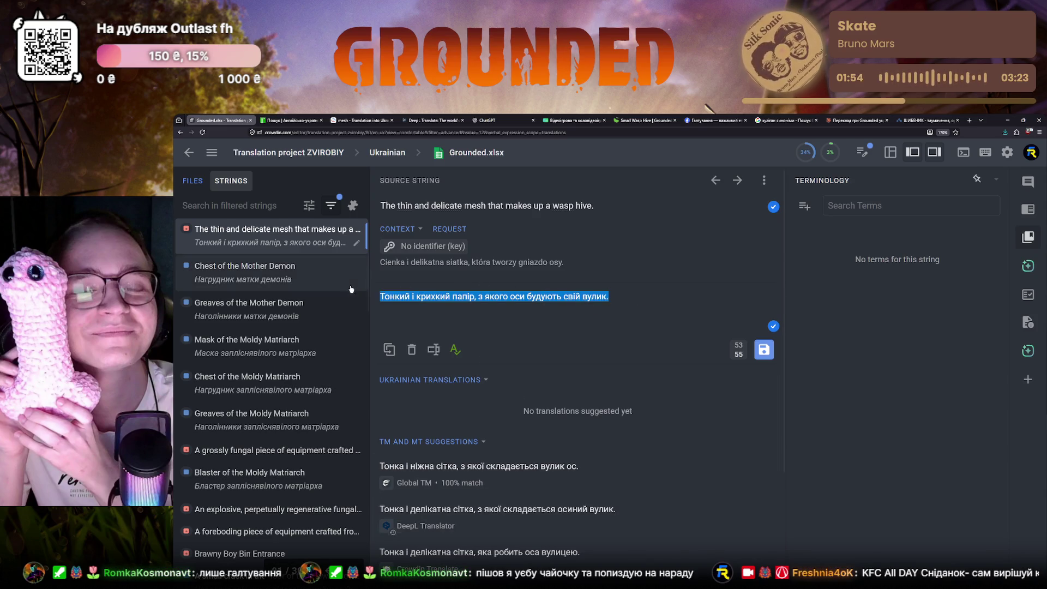
key(ctrl+Tab)
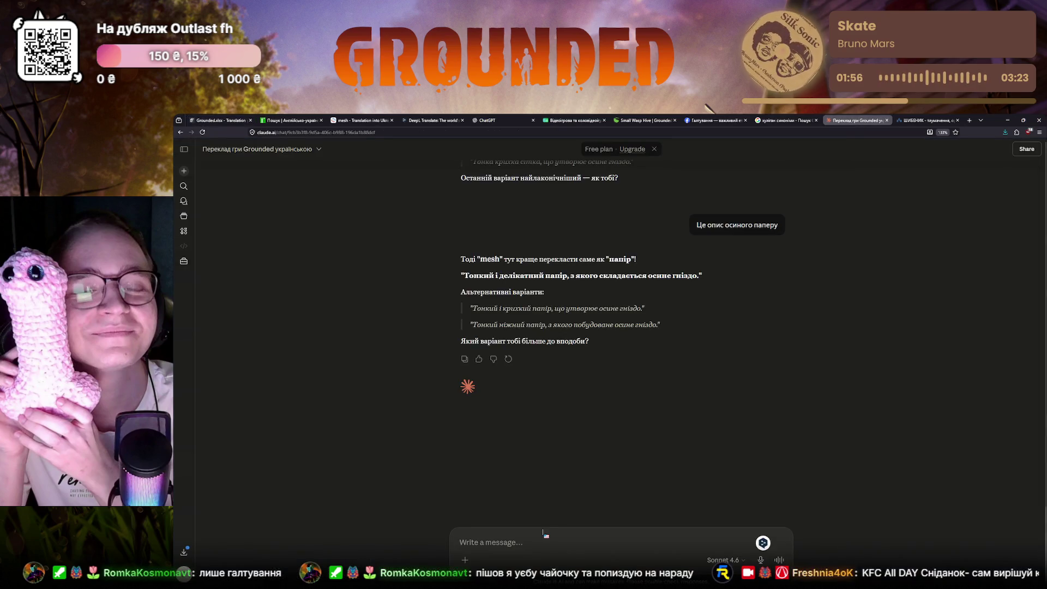
text(Чи добре звучить такий варіант)
key(ctrl+v)
text(")
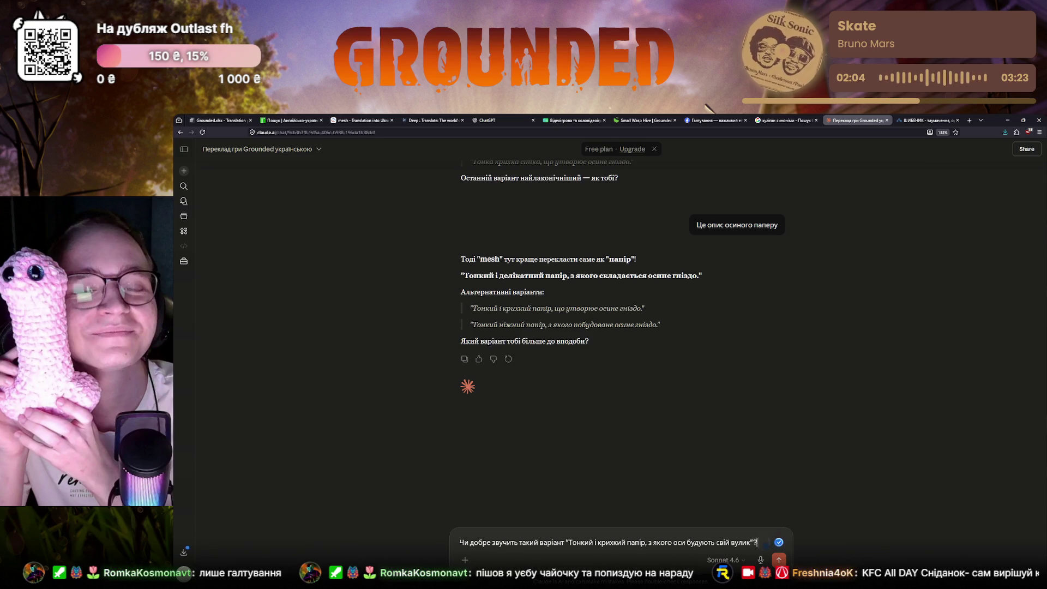
key(Return)
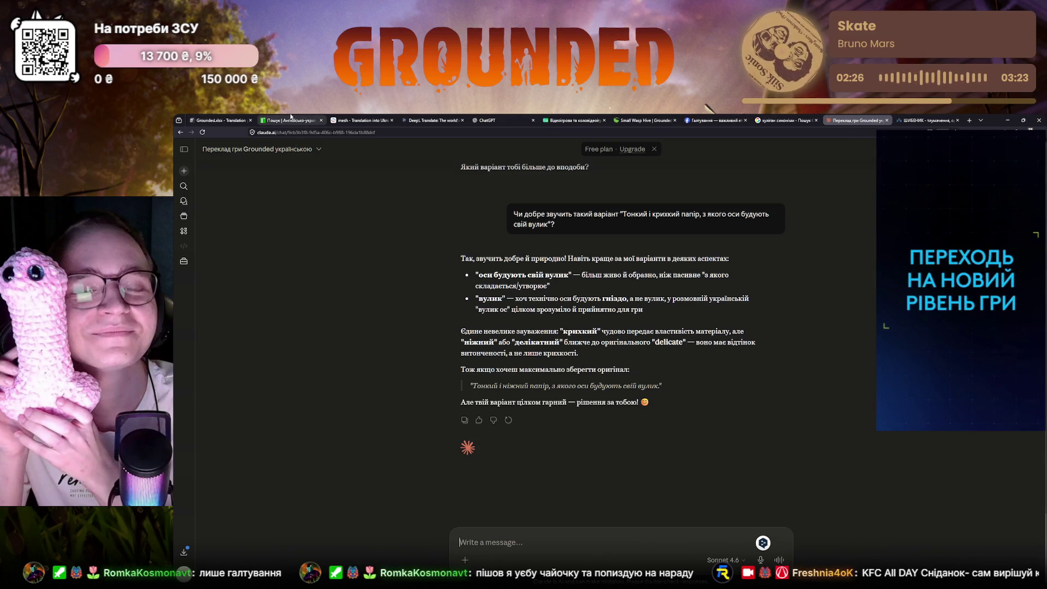
- Look up 'delicate' from the source string in Reverso Context and expand its Ukrainian translations
click(291, 120)
click(356, 120)
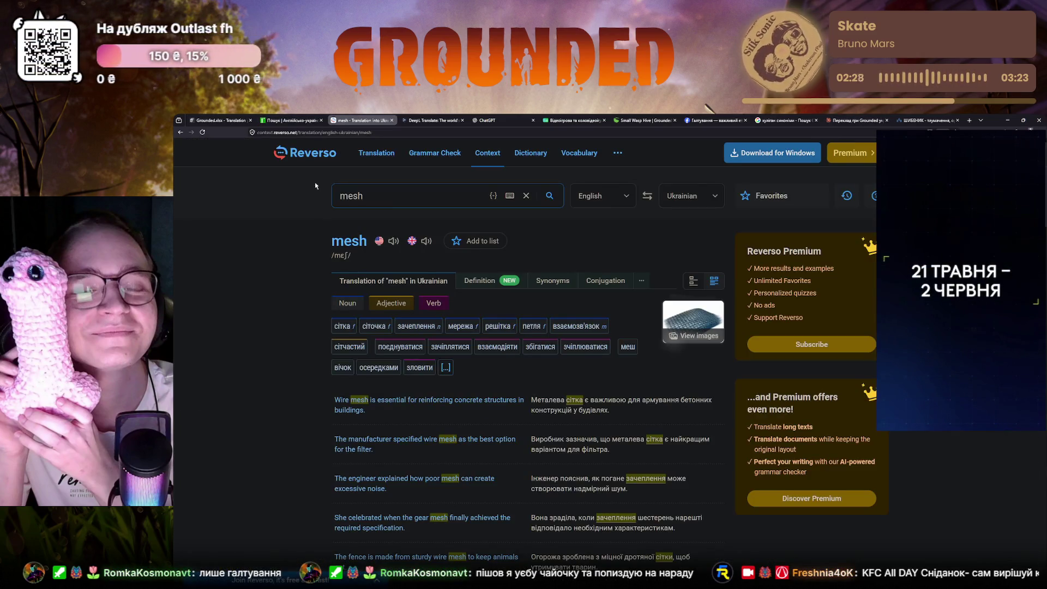
key(ctrl+a)
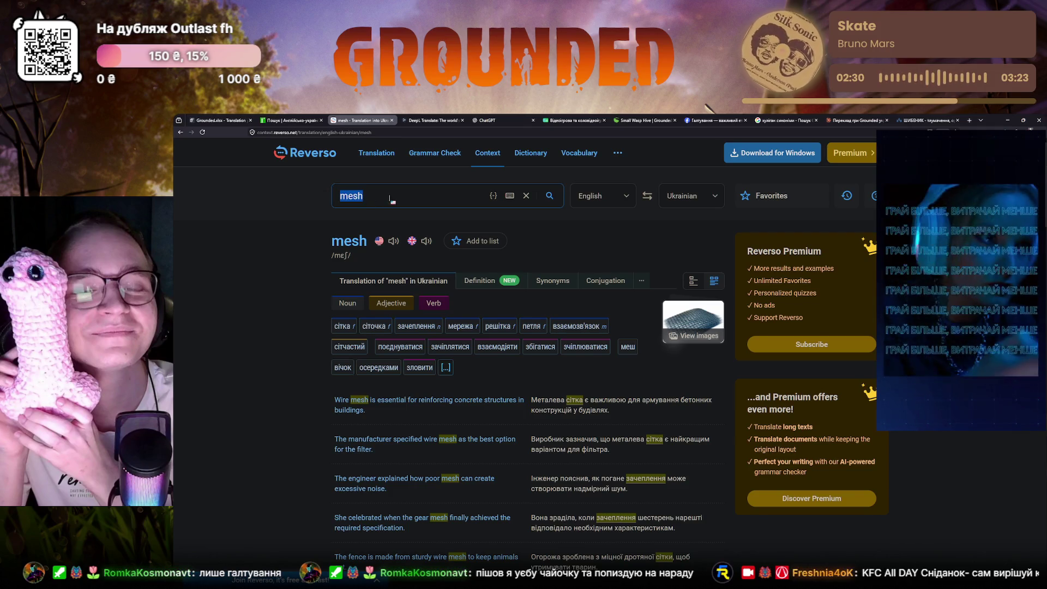
click(220, 121)
double_click(446, 205)
key(ctrl+c)
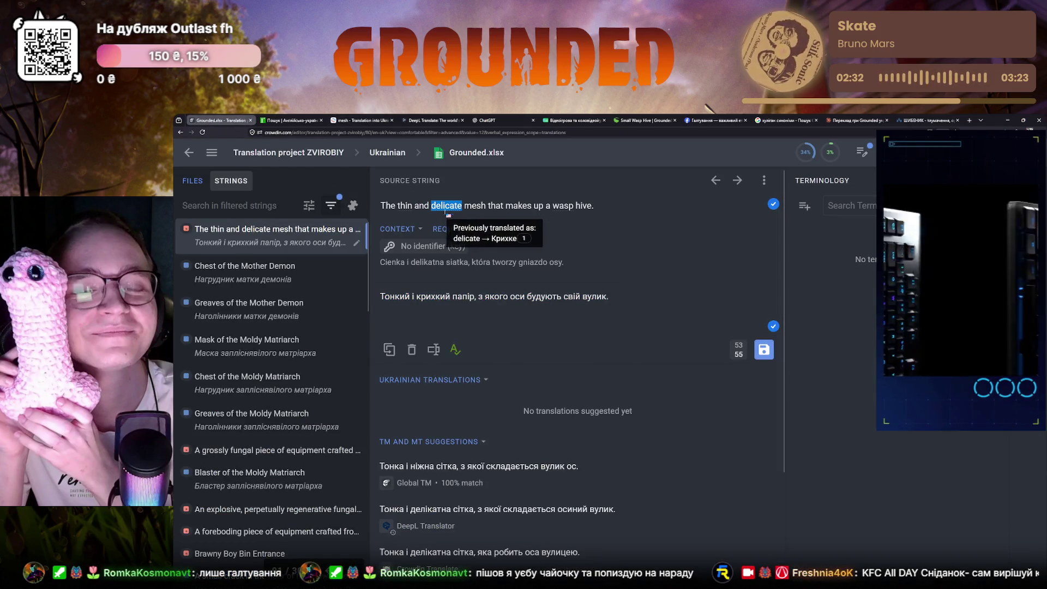
click(355, 120)
key(ctrl+v)
key(Return)
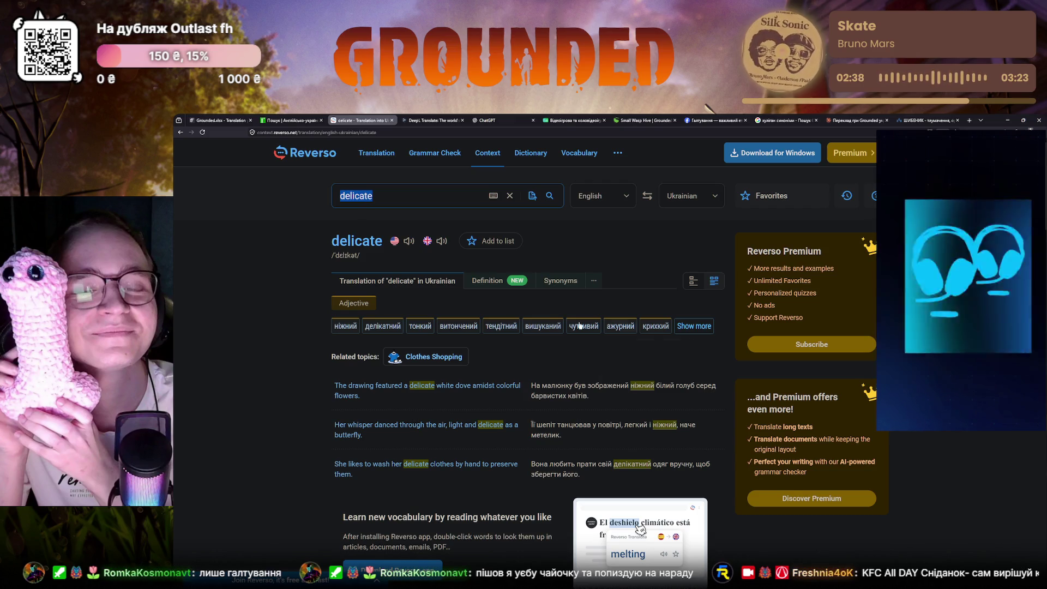
click(694, 326)
click(706, 252)
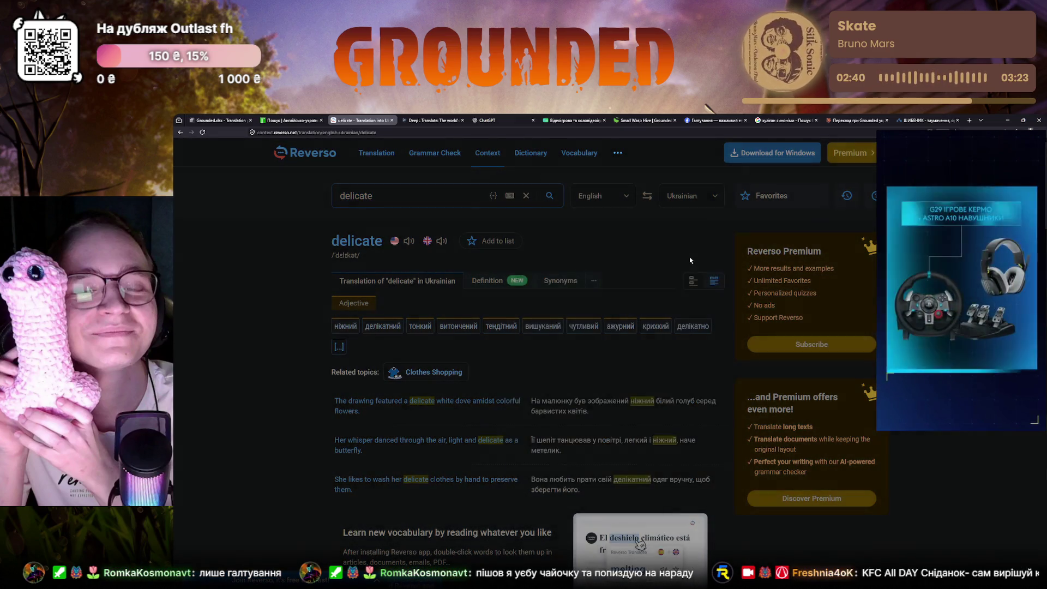
- Check Crowdin and the dictionary, then run the Reverso lookup for 'mesh' again
click(218, 120)
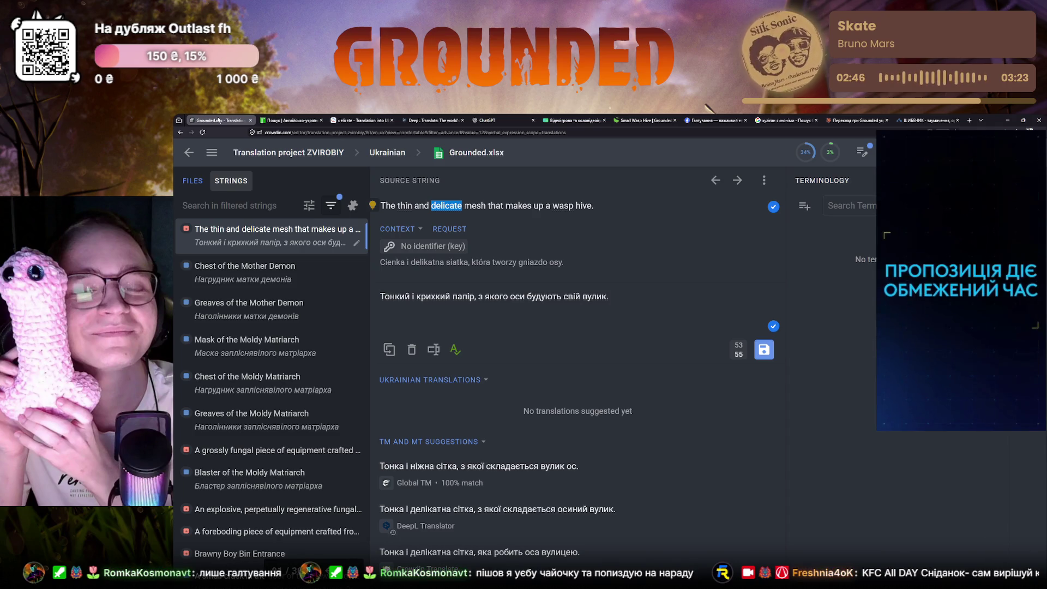
click(278, 121)
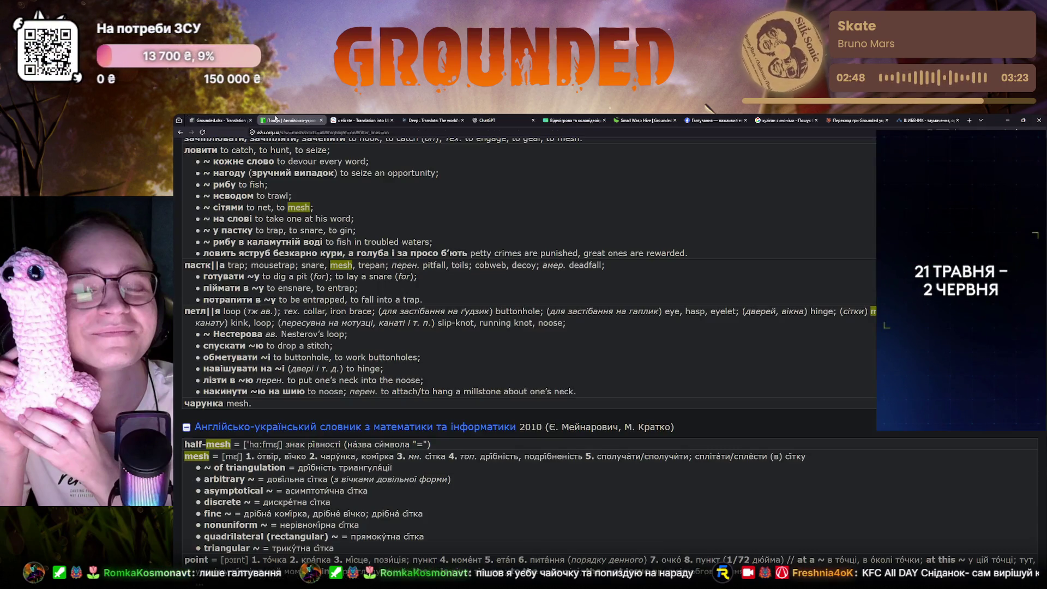
click(351, 120)
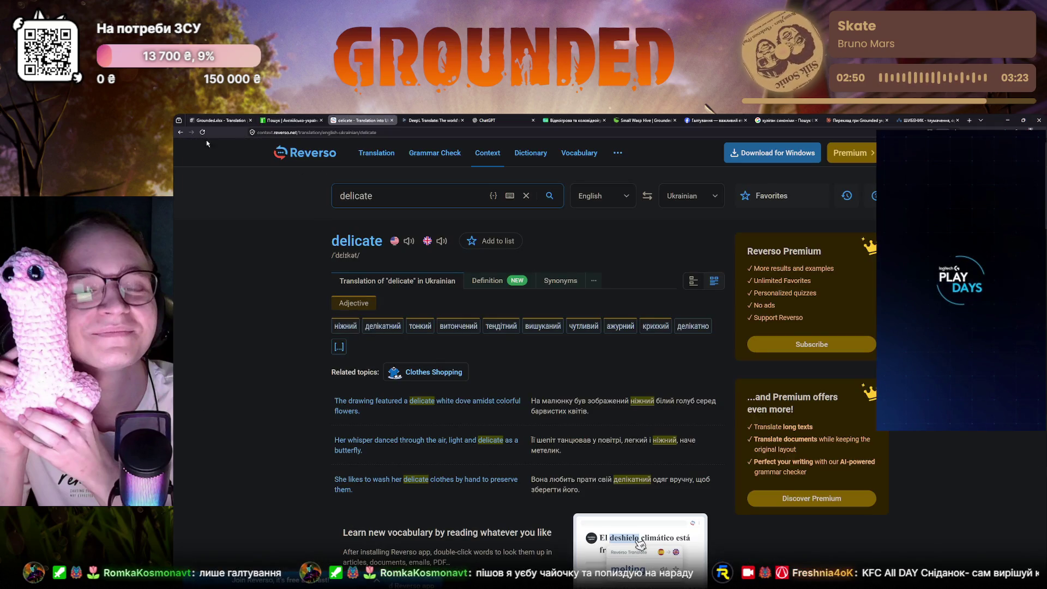
text(mesh)
key(Return)
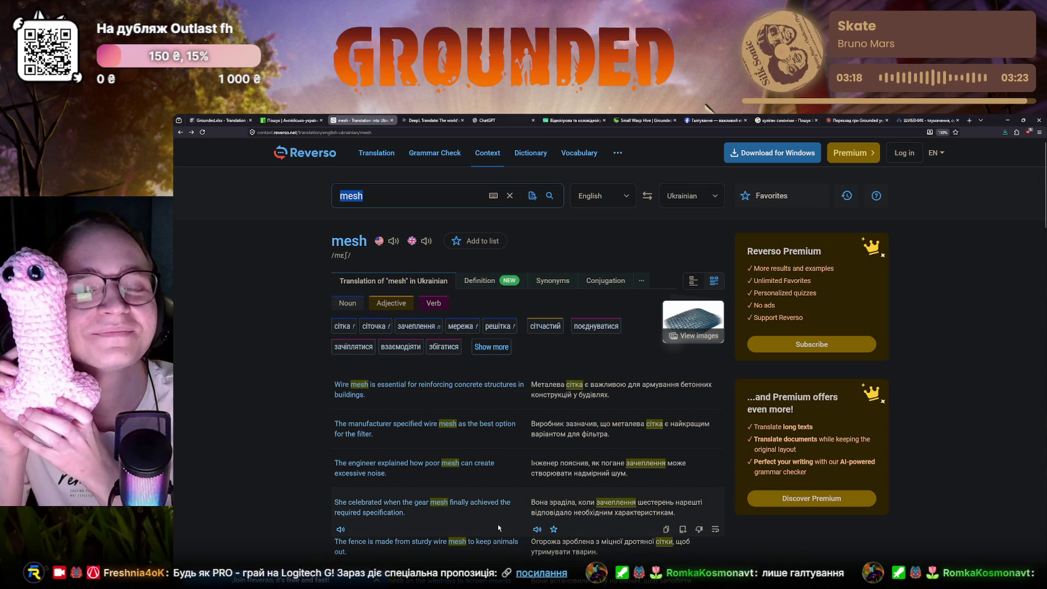
- Compare the e2u dictionary entries for 'mesh' with Reverso's, then go to the Claude chat
click(304, 120)
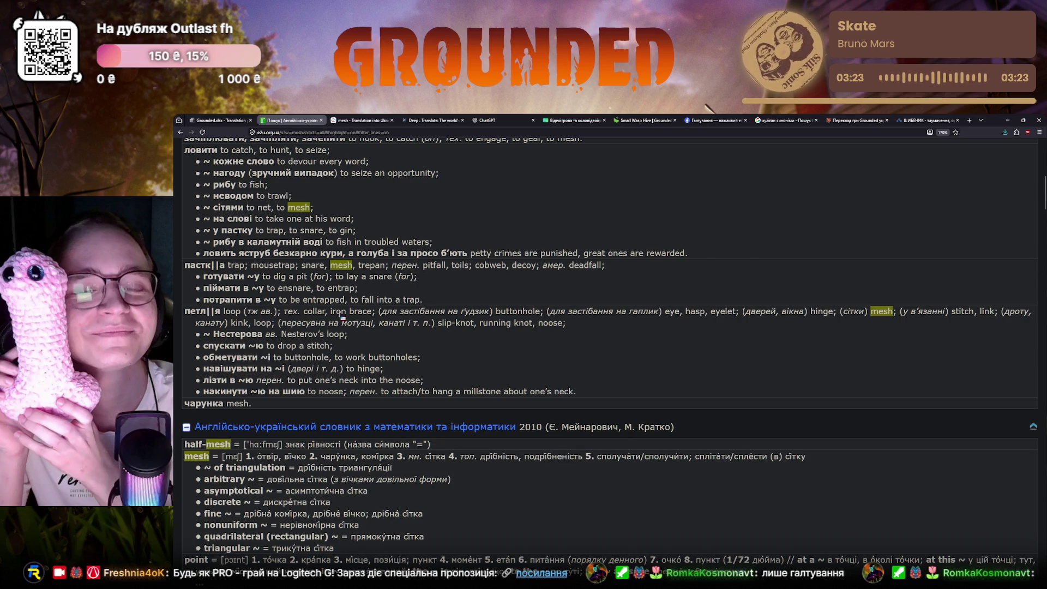
scroll(343, 314, down, 1)
scroll(343, 315, down, 2)
scroll(344, 320, down, 1)
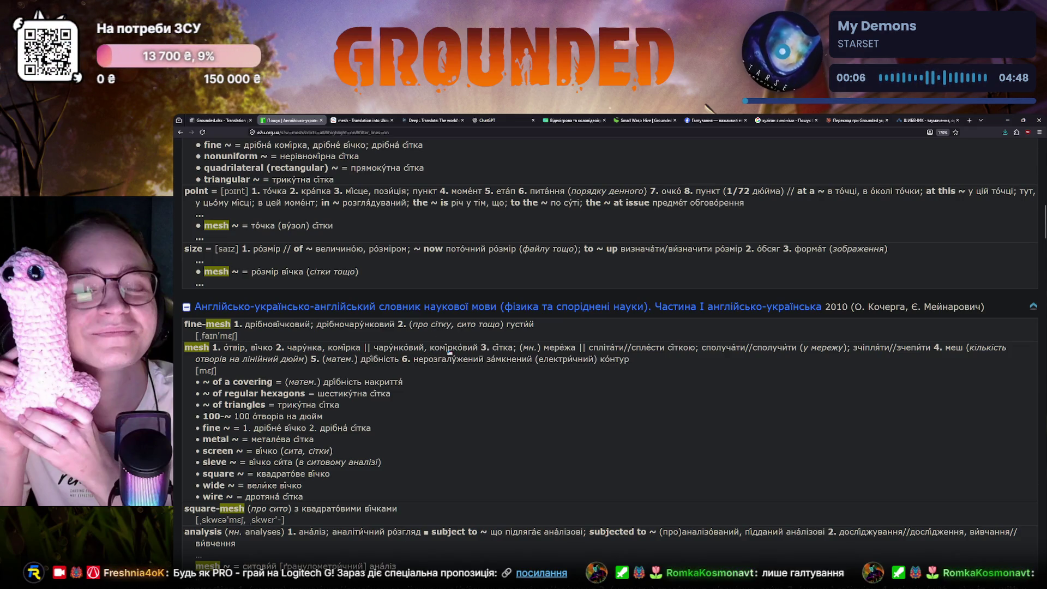
click(347, 120)
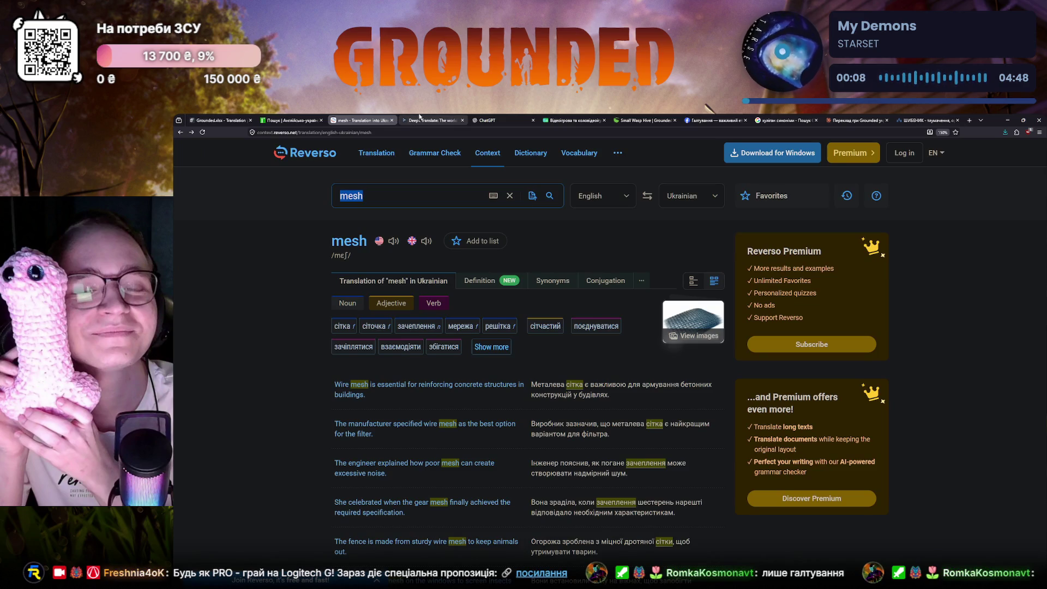
click(857, 119)
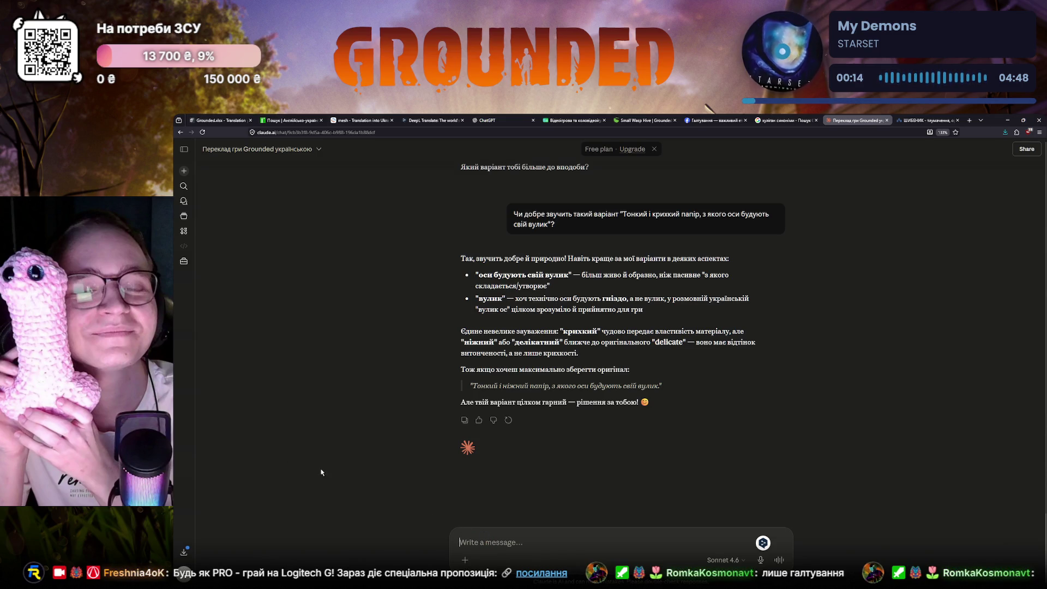
text(Як пе)
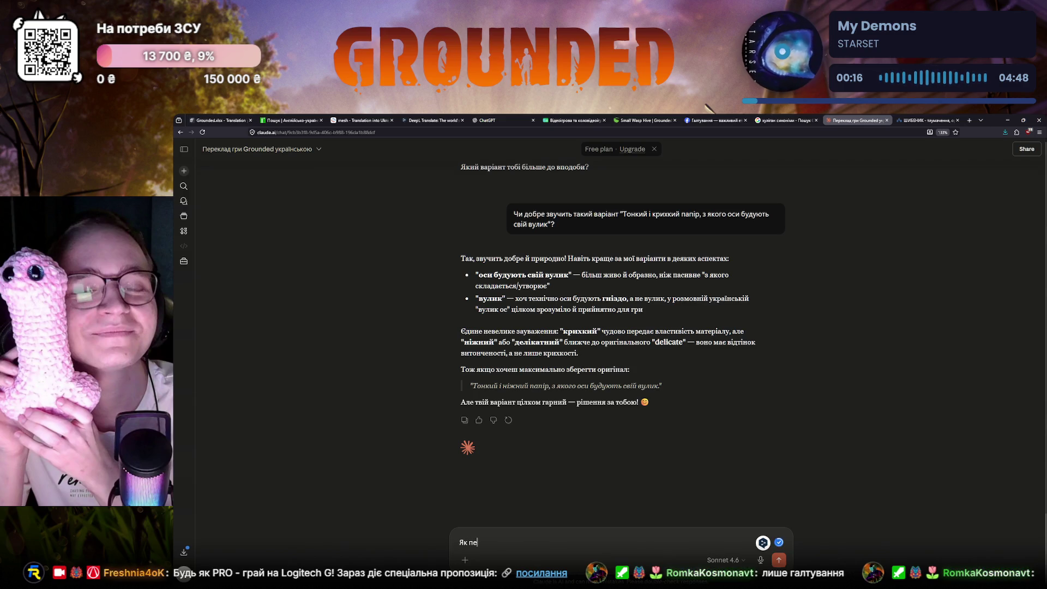
text(рекласти)
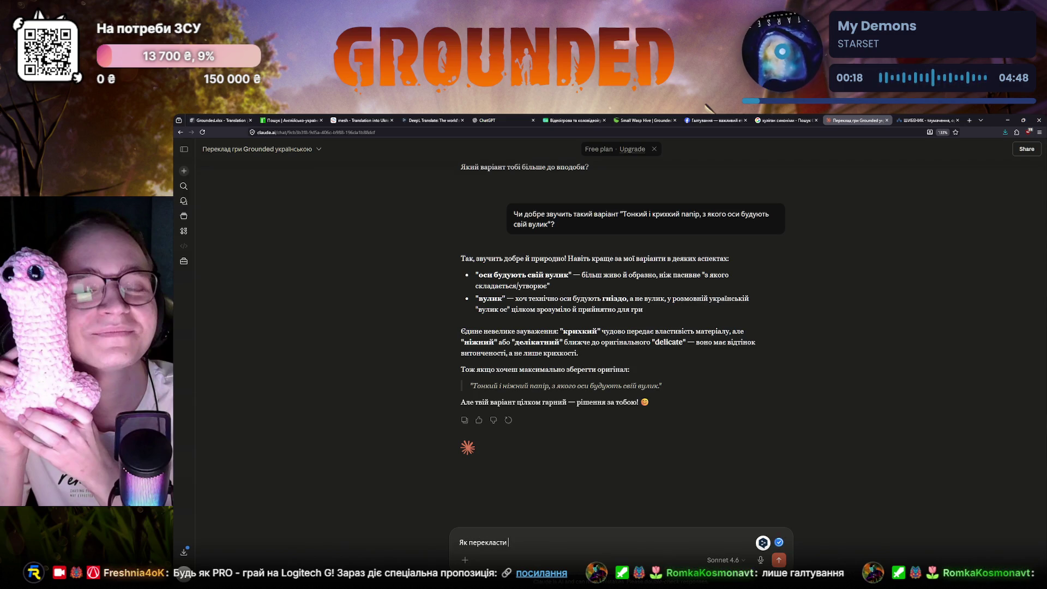
text(ні)
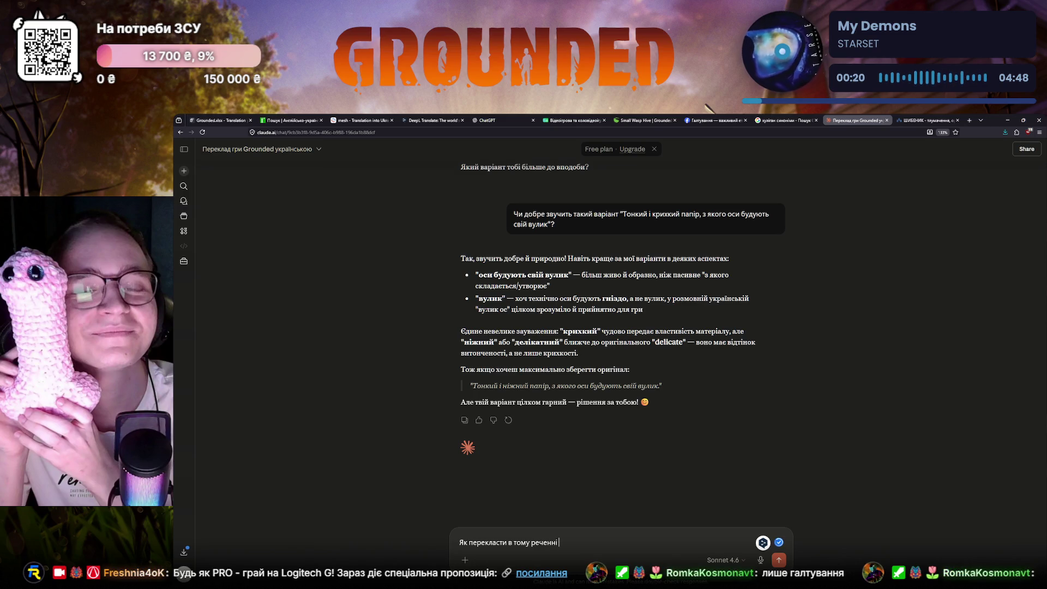
text( "mesh", а)
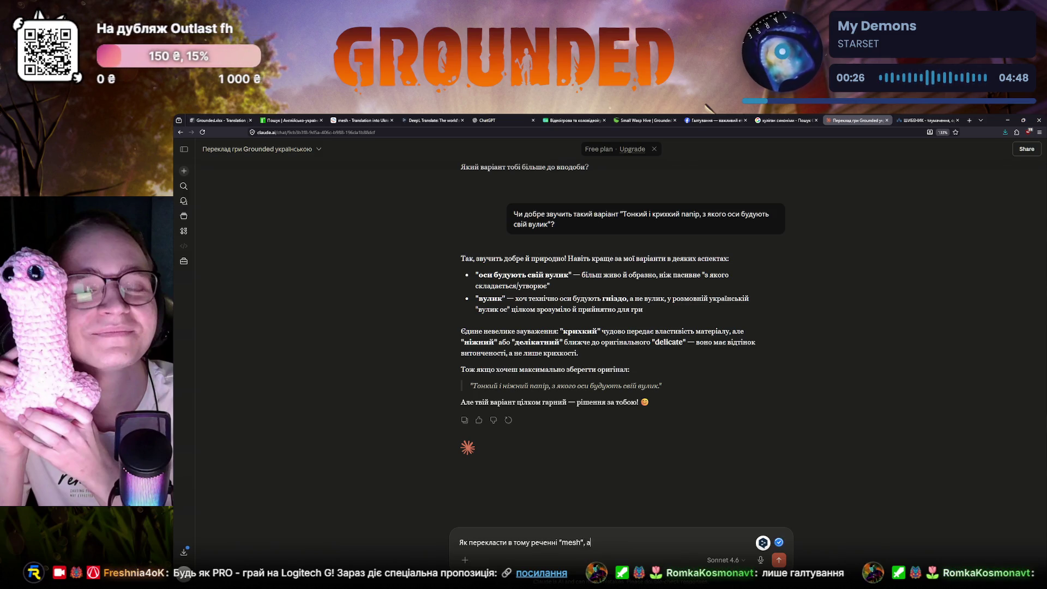
text(и гн)
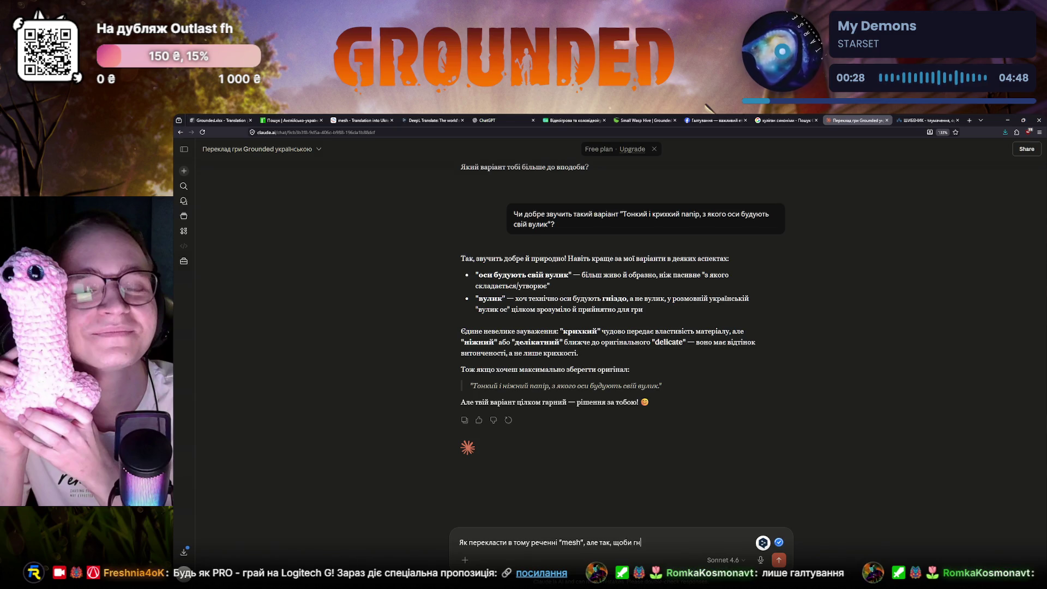
key(BackSpace)
key(BackSpace)
text(не повторювати)
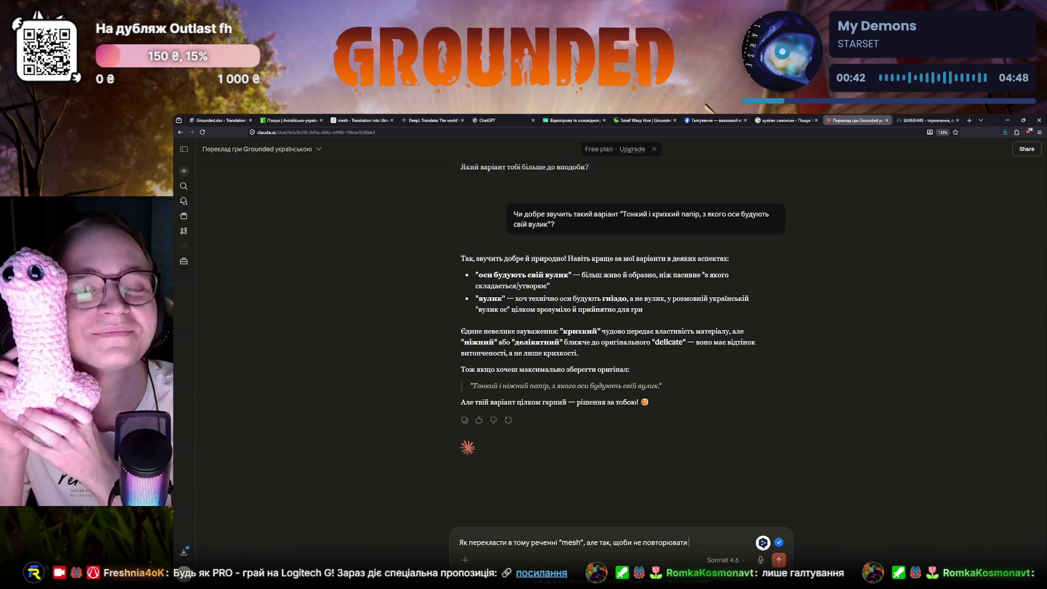
text(назв)
- Ask Claude how to translate 'mesh' without repeating words from the item name «Осиний папір»
key(BackSpace)
key(BackSpace)
key(BackSpace)
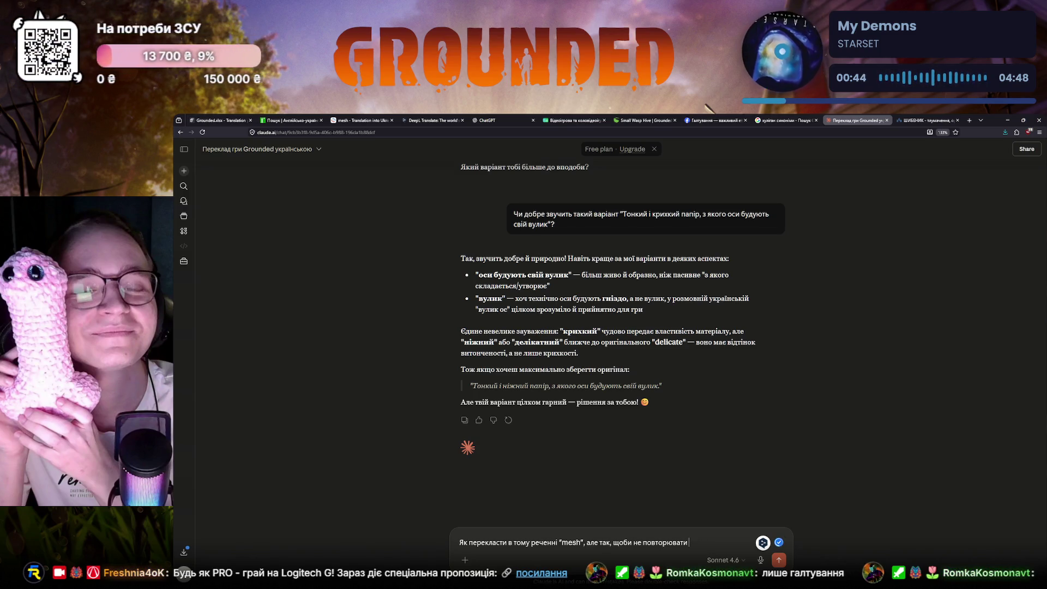
text(слово)
key(BackSpace)
key(BackSpace)
key(BackSpace)
text(а в назвідмету!Осиний папрр"?)
key(Return)
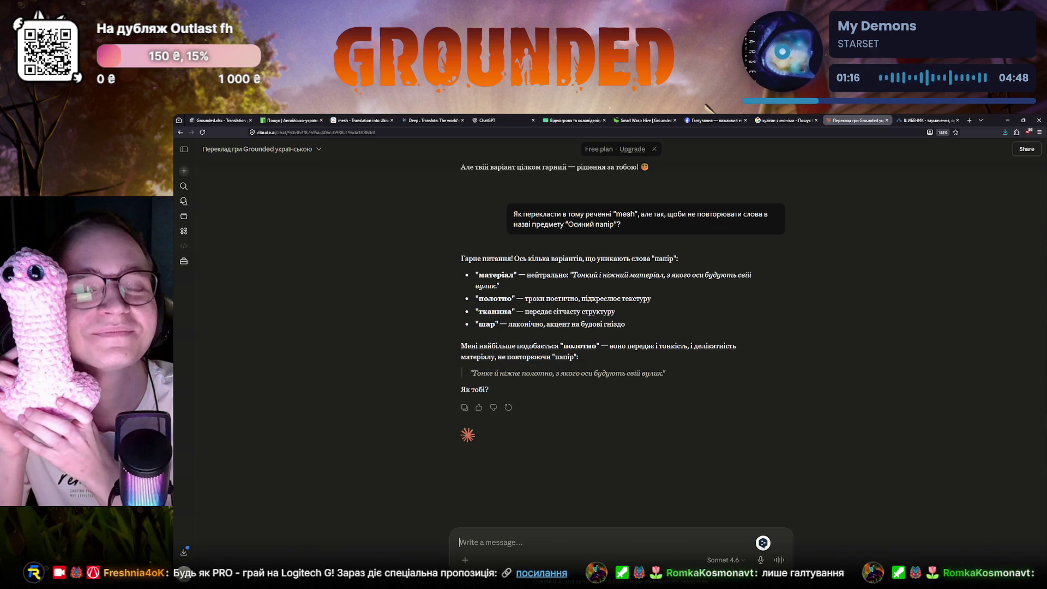
key(ctrl+Tab)
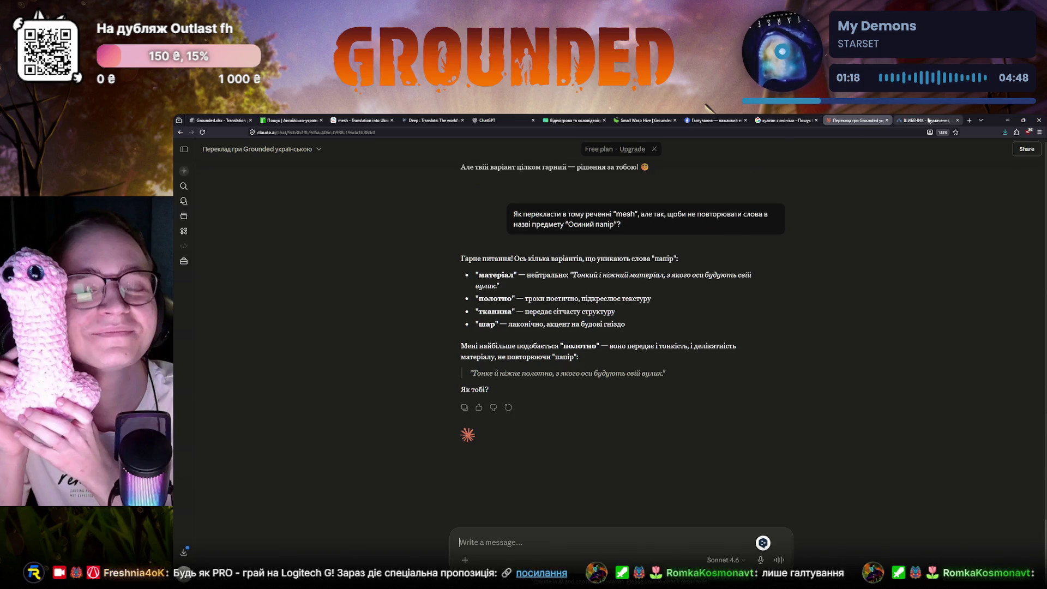
scroll(409, 240, up, 3)
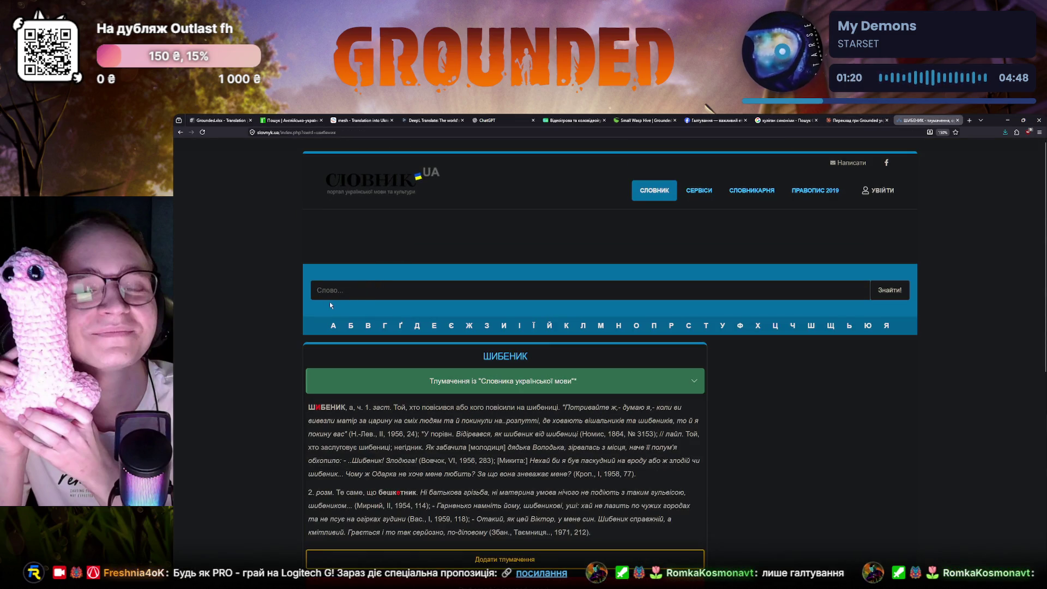
text(полотно)
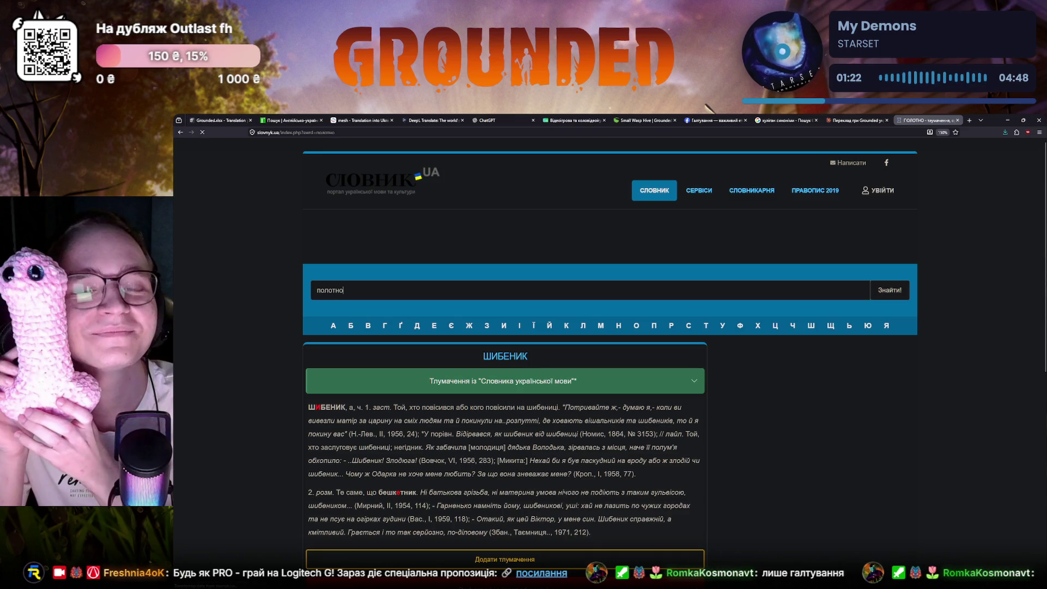
- Look up «полотно» on Slovnyk.ua, then return to the Crowdin editor
key(Return)
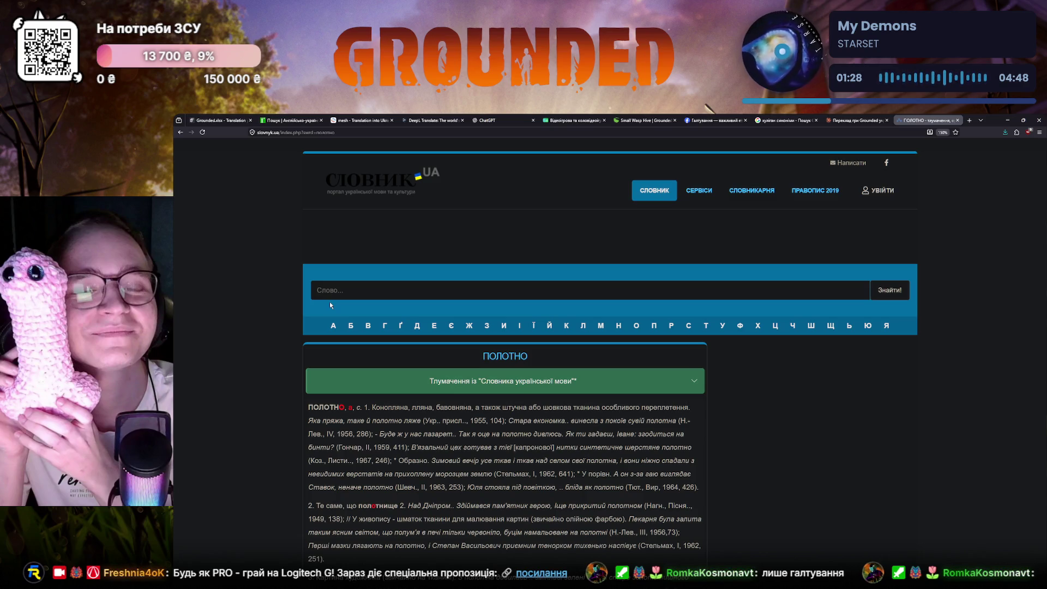
scroll(389, 372, down, 2)
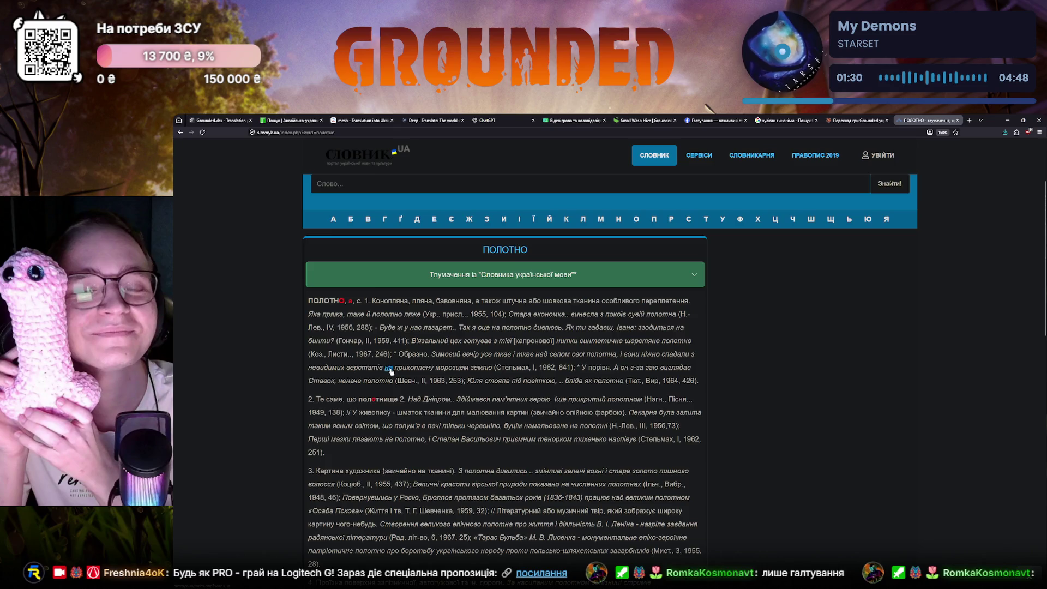
scroll(389, 373, down, 2)
scroll(388, 375, up, 4)
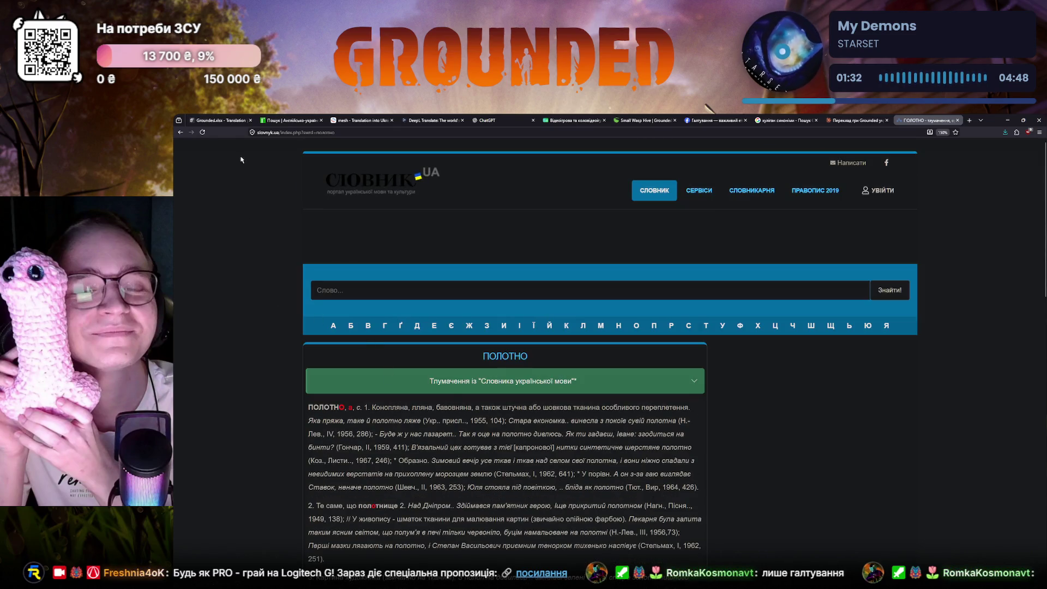
click(219, 121)
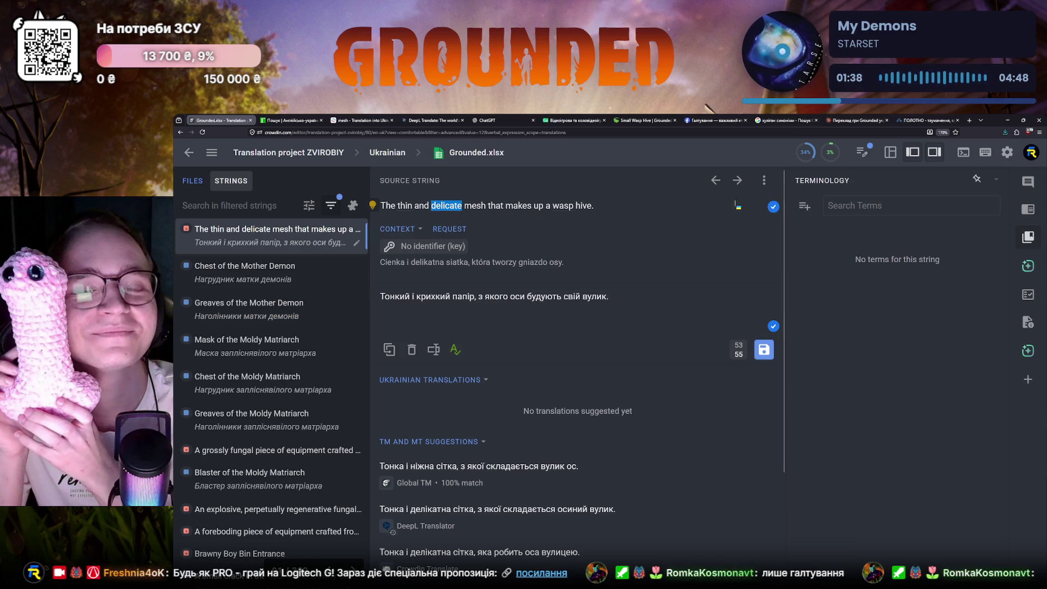
- Ask Claude whether «сітка» fits for 'mesh', leave the model unchanged, and return to Crowdin
click(858, 120)
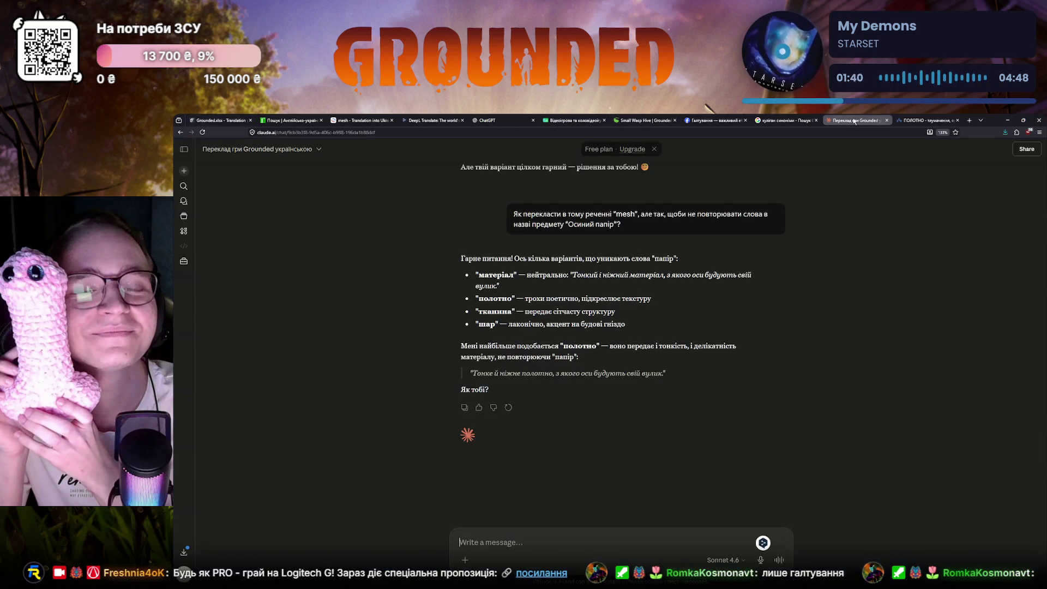
scroll(526, 402, up, 1)
scroll(528, 406, down, 1)
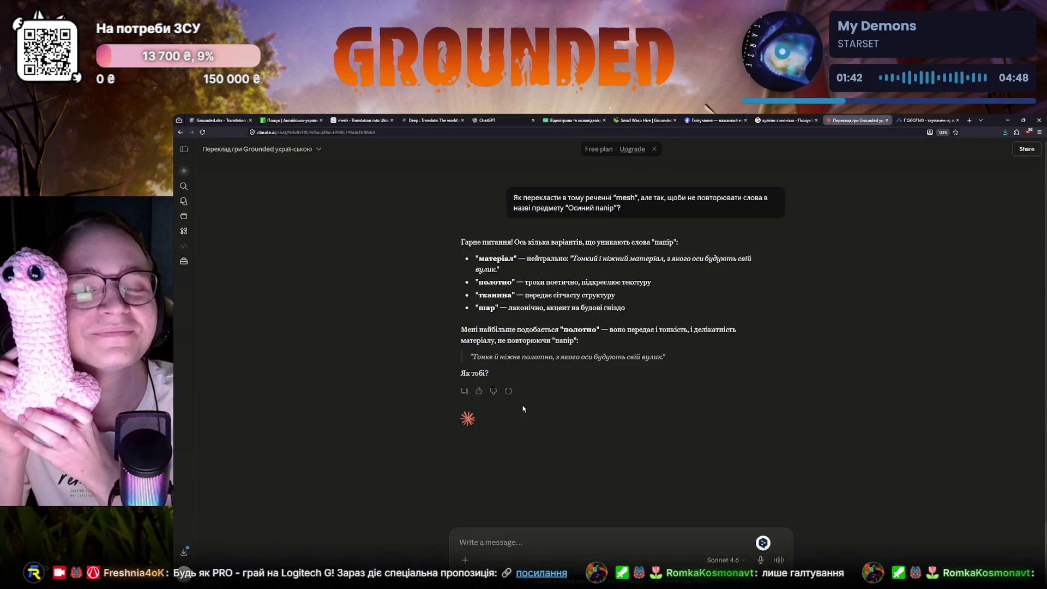
text(Чи "сітка)
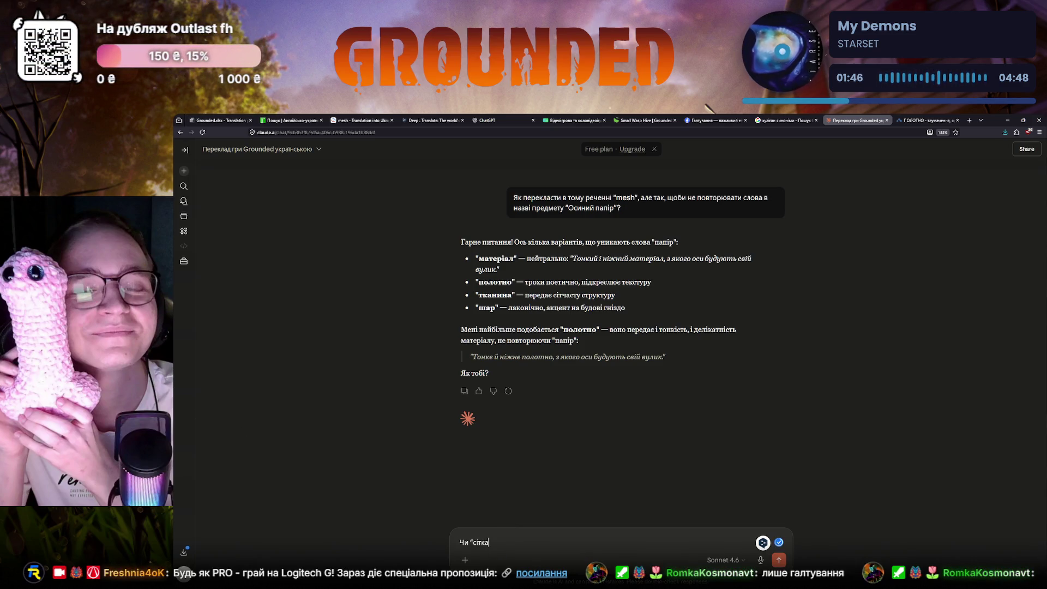
text(" може підійти?)
key(Return)
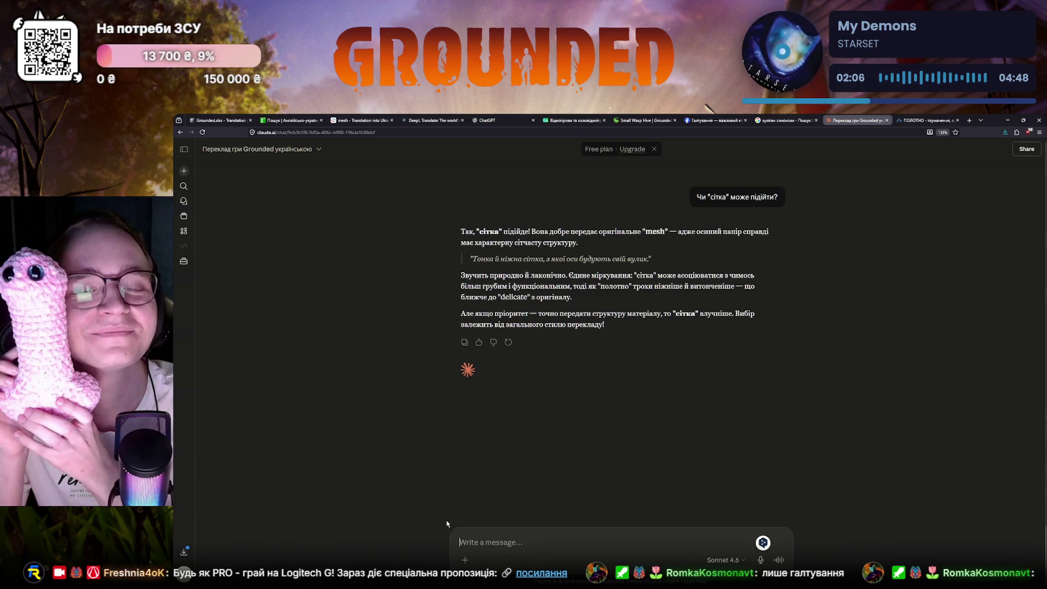
click(734, 562)
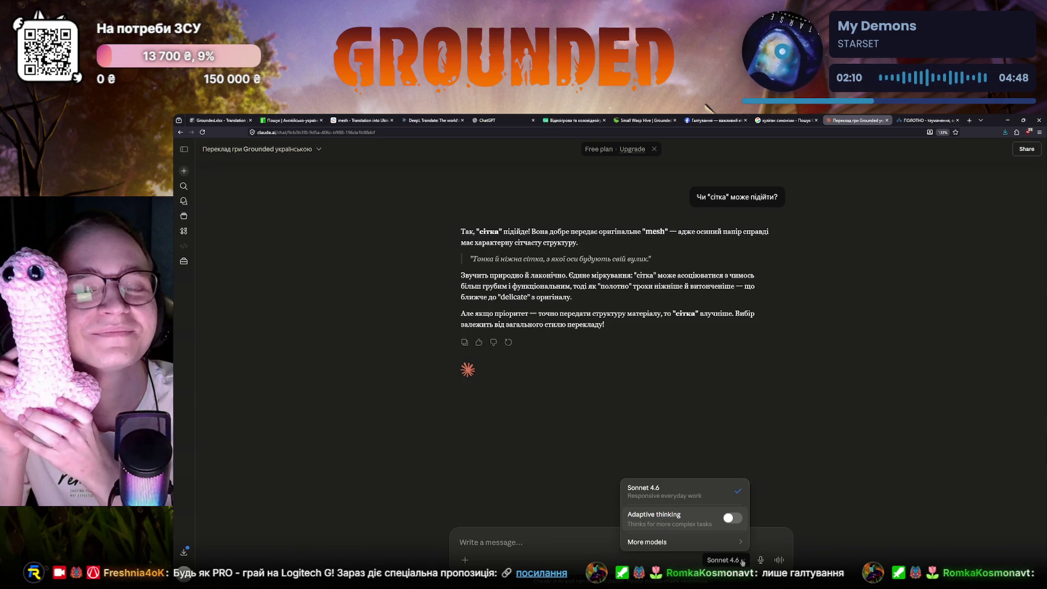
mouse_move(647, 541)
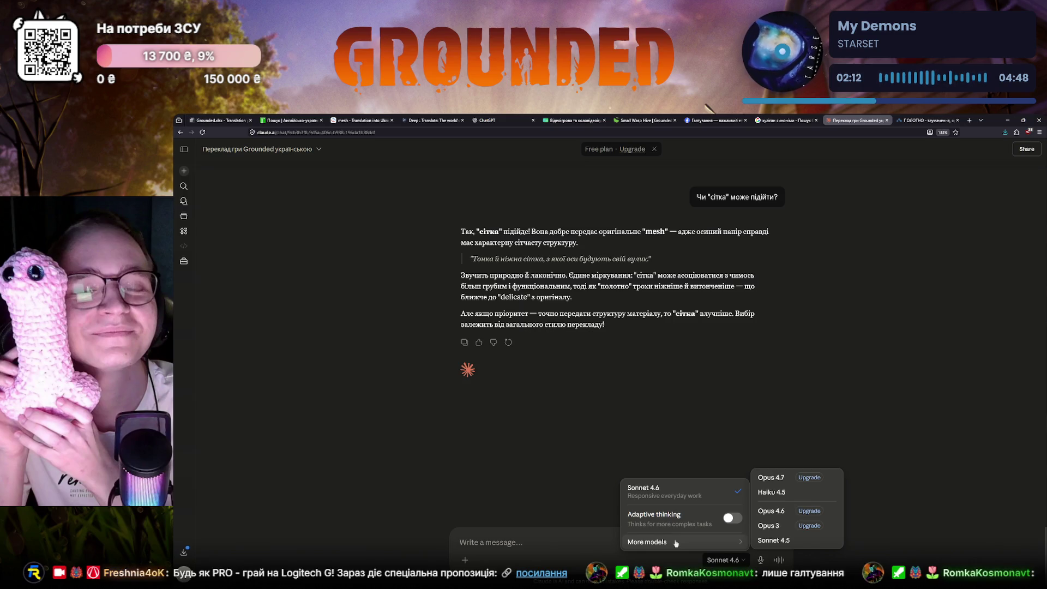
click(518, 444)
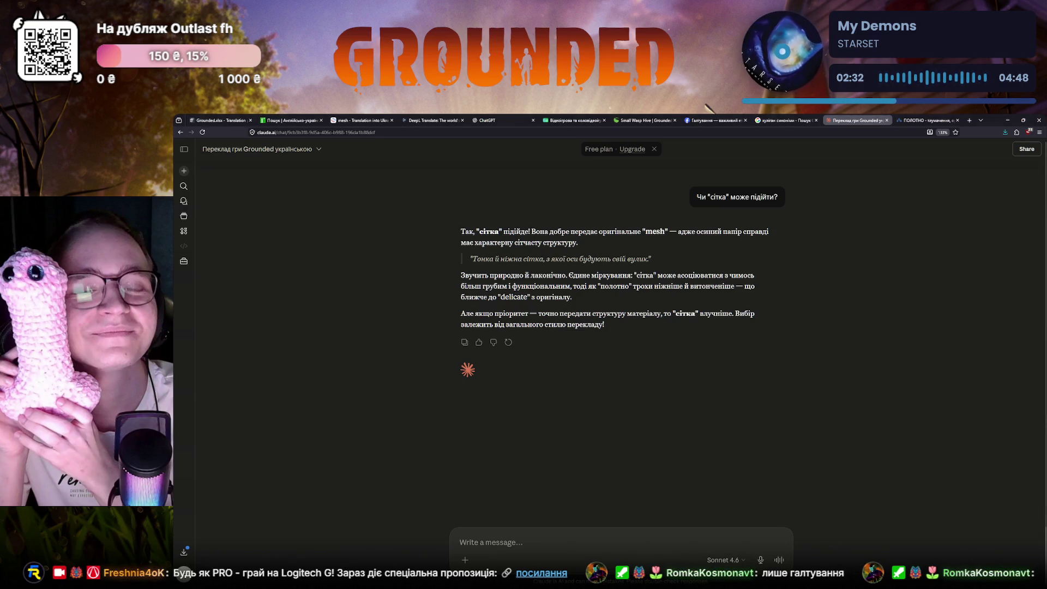
key(ctrl+plus)
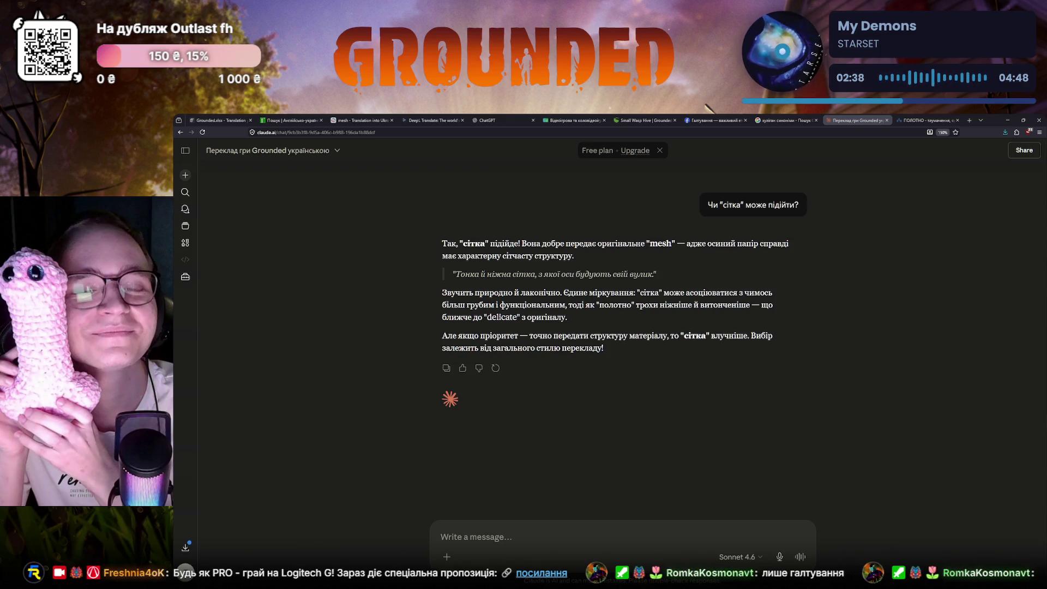
click(217, 120)
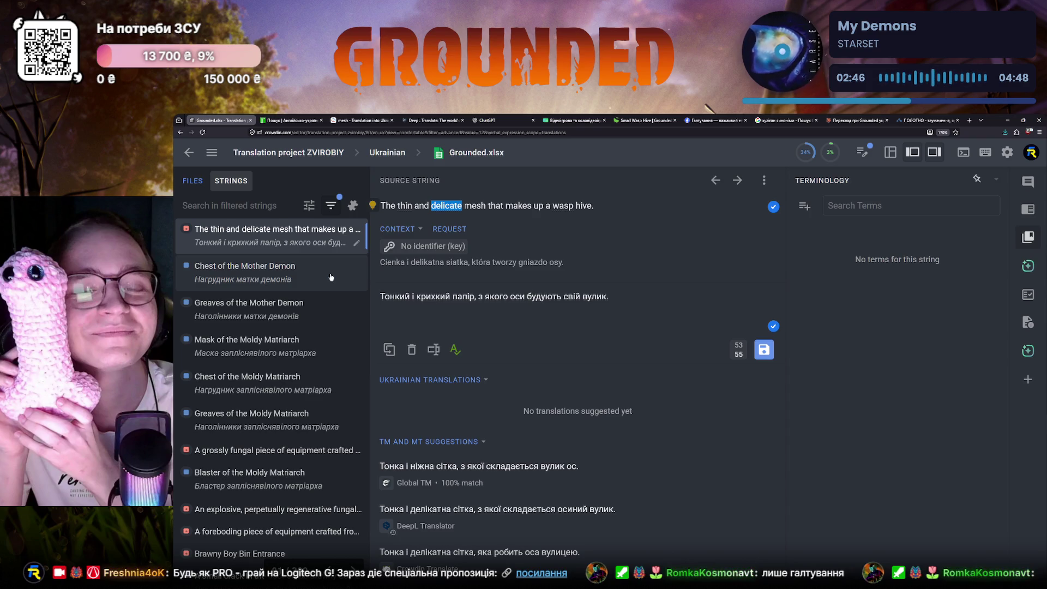
- Reword the translation to «Тонка й ніжна сітка, з якої оси будують свій вулик.»
click(408, 296)
key(ctrl+a)
click(460, 302)
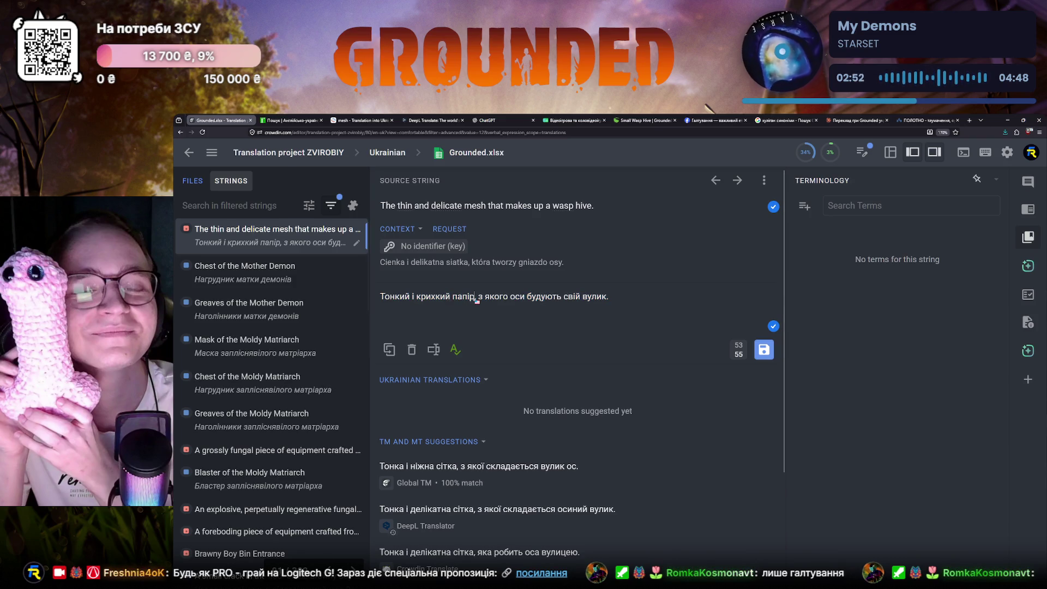
drag(475, 298, 400, 298)
text(а й ніжна сітка)
click(502, 296)
key(BackSpace)
key(BackSpace)
text(ї)
key(End)
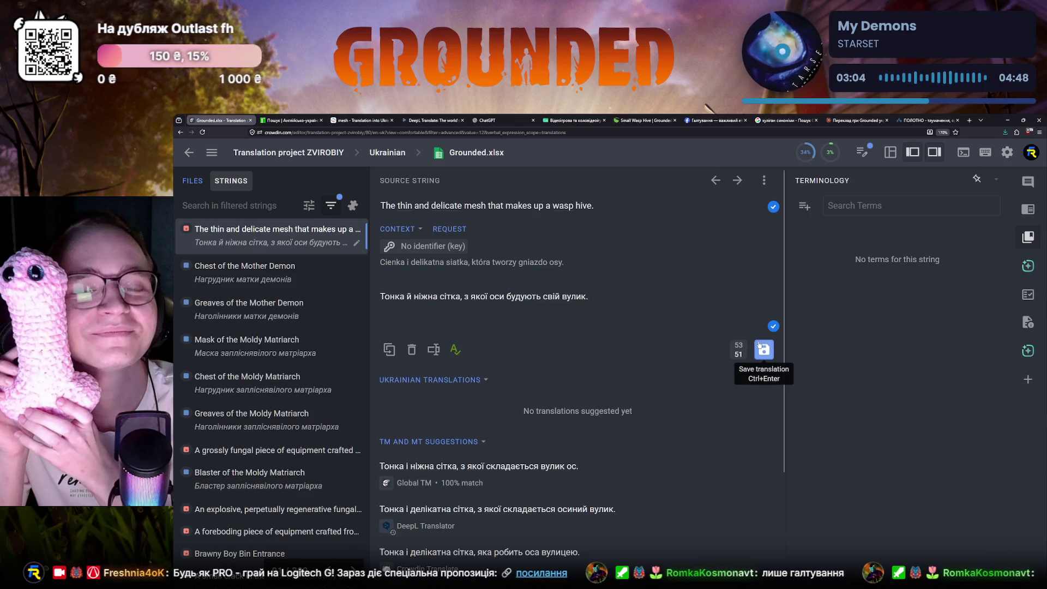
click(776, 120)
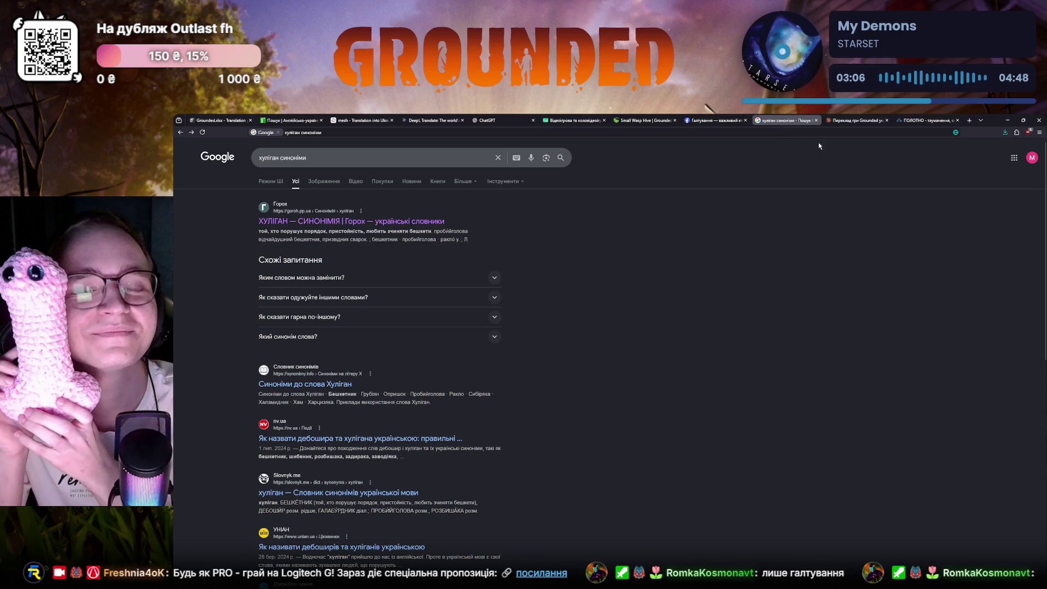
- Ask Claude for other Ukrainian variants of "mesh" besides сітка
click(816, 120)
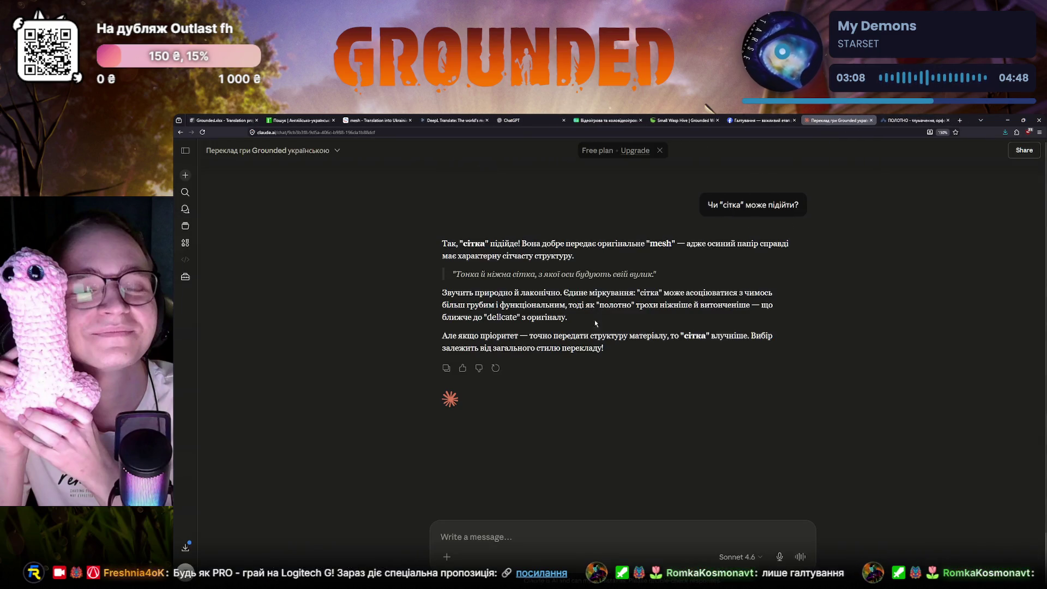
scroll(469, 327, up, 3)
scroll(469, 328, up, 2)
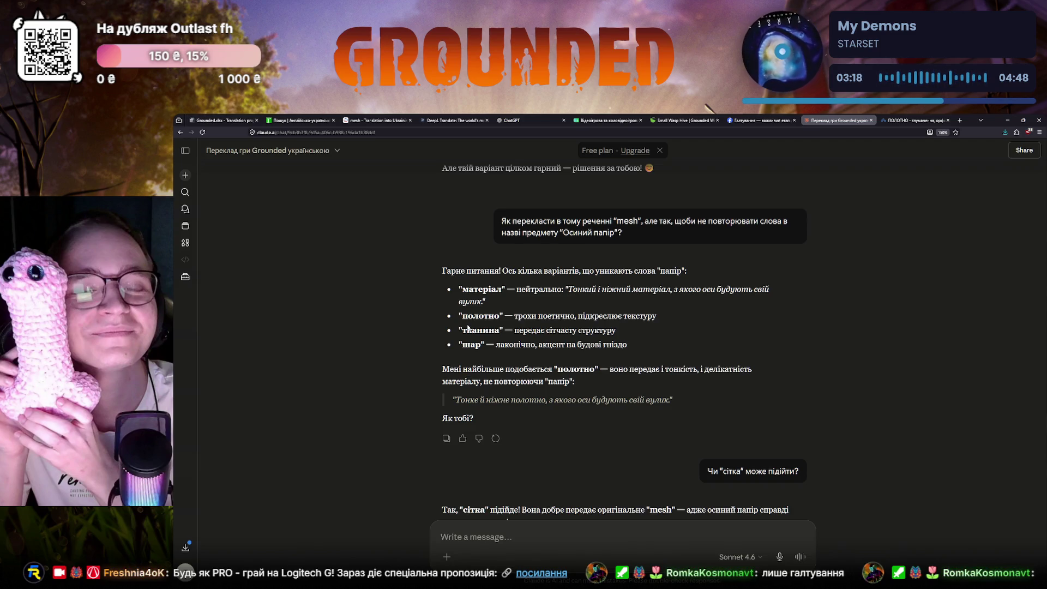
scroll(456, 325, down, 3)
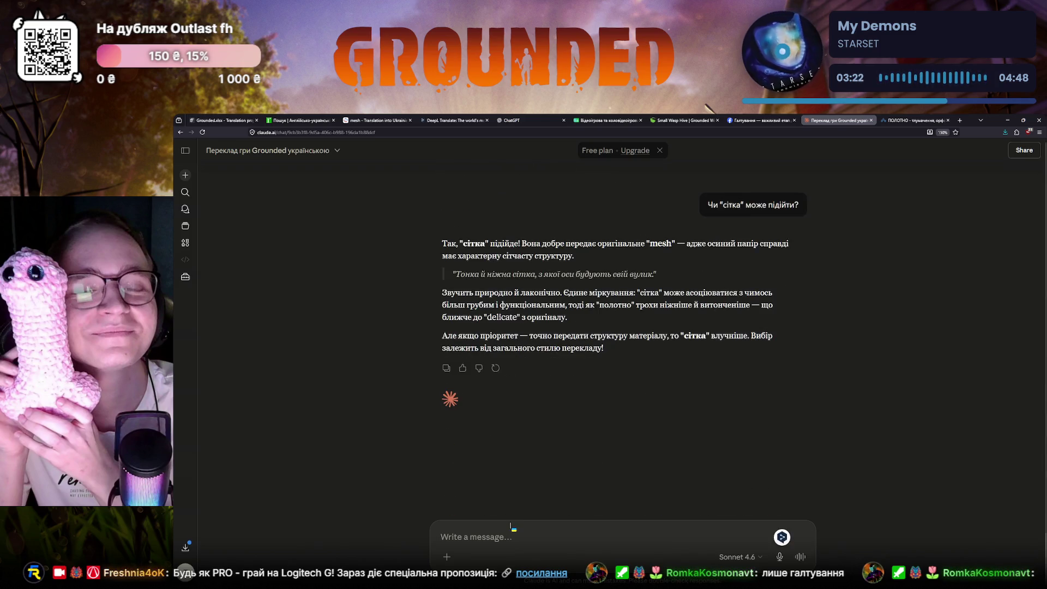
text(Які ще варіанти можуть підійти для перекладу слова "mesh" у цьому контексті?)
key(Return)
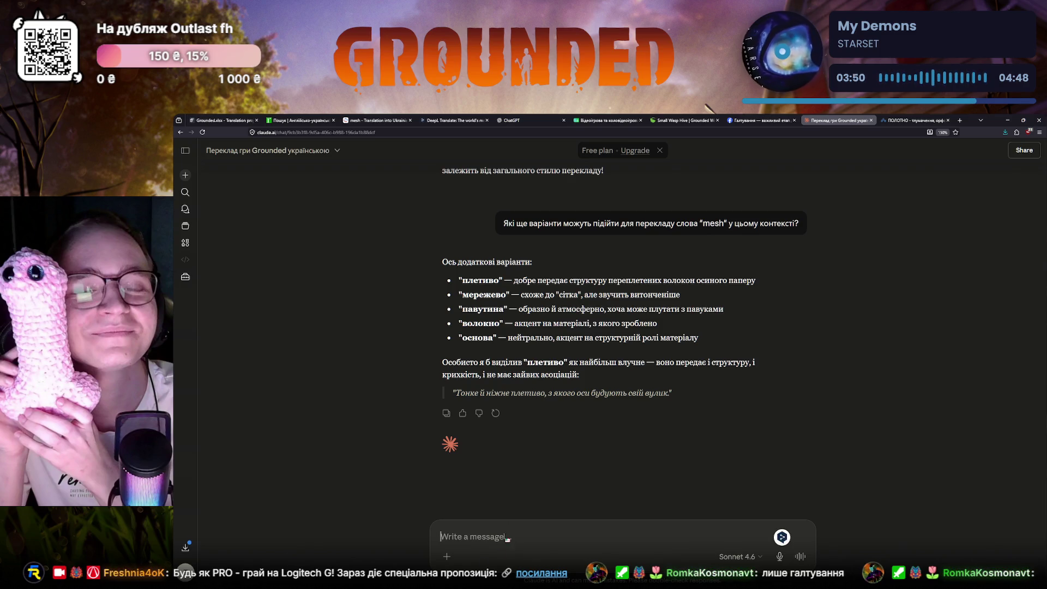
- Look up «плетиво» in the slovnyk.ua dictionary
key(ctrl+Tab)
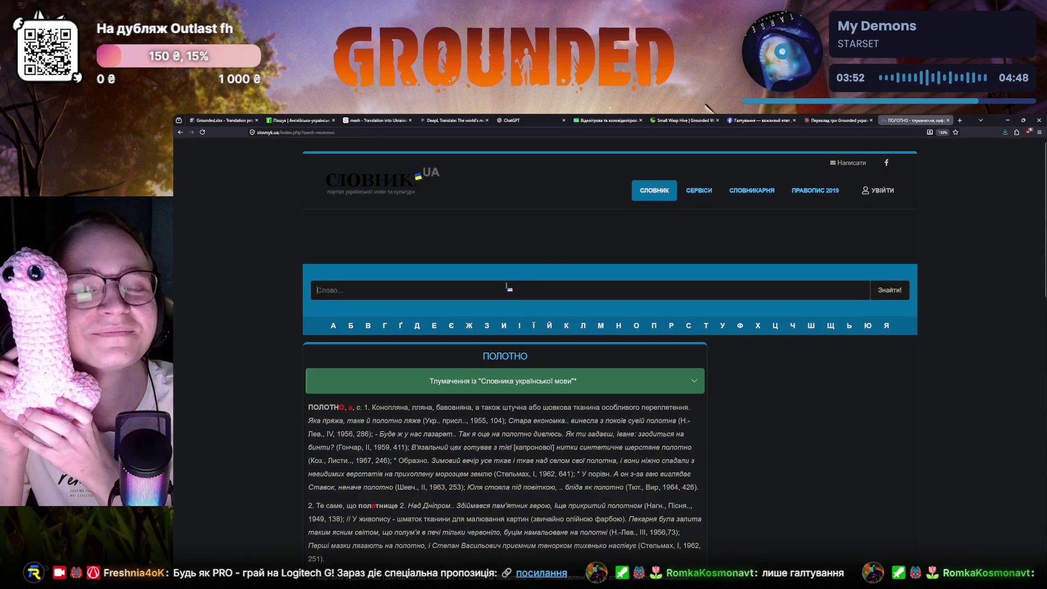
click(508, 286)
text(плетиво)
key(Return)
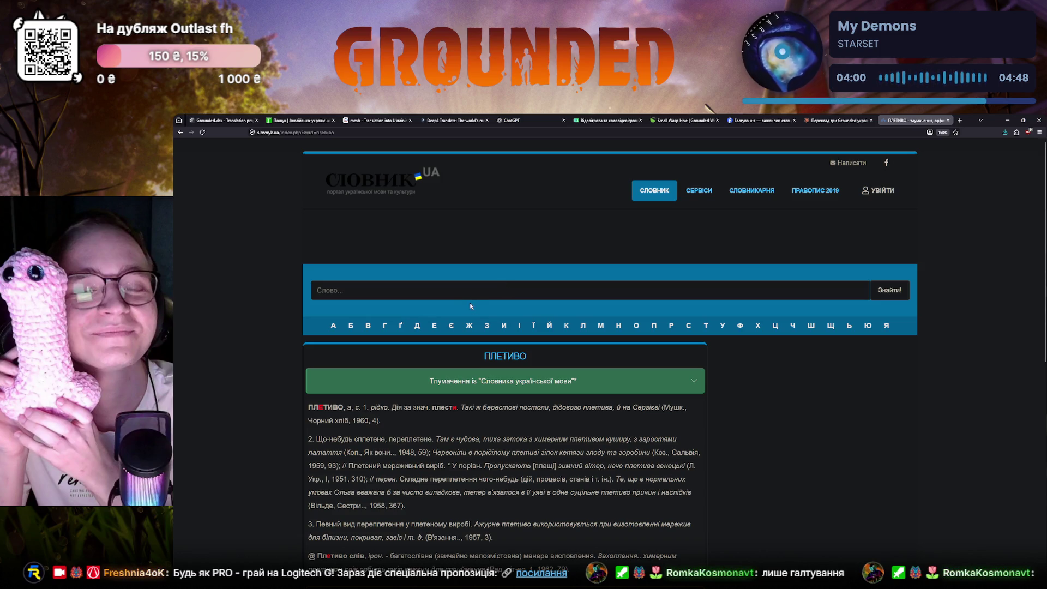
- Compare Claude's list, then look up «мережево» and the corrected «мереживо» in slovnyk.ua
click(827, 115)
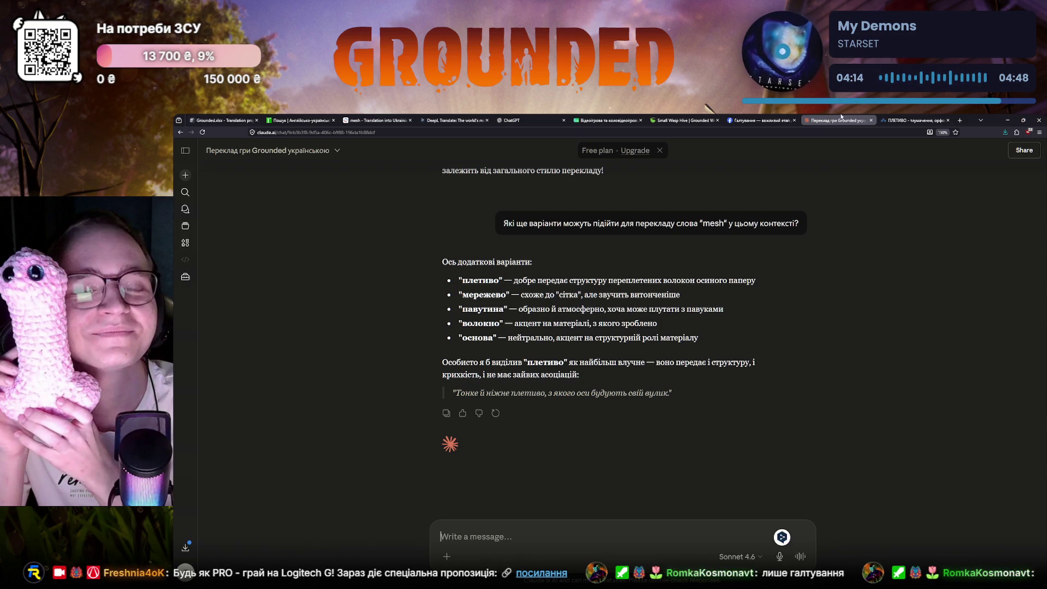
key(ctrl+Tab)
text(ережево)
key(Return)
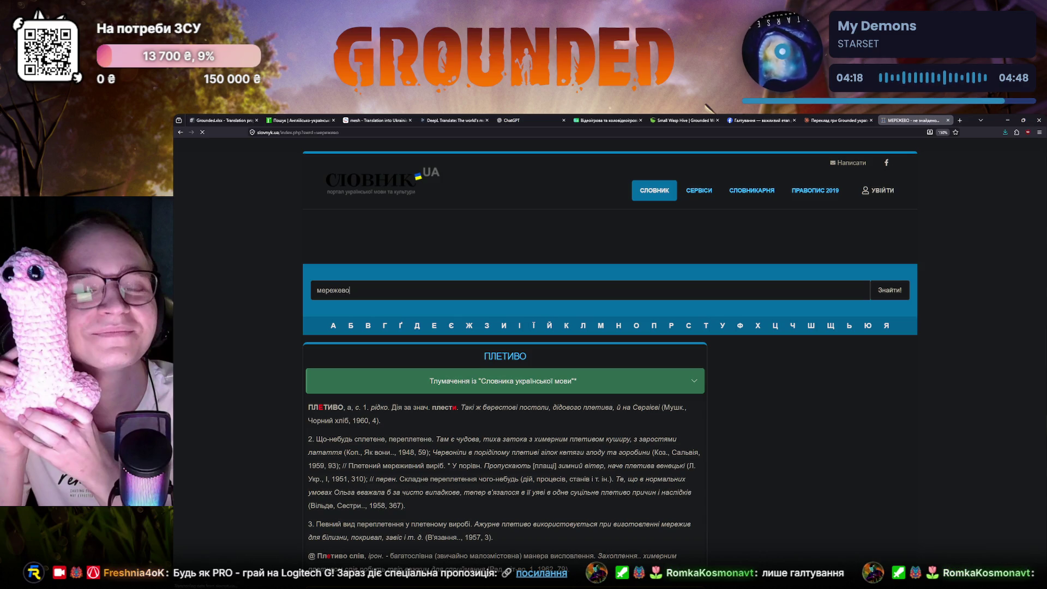
key(ctrl+shift+Tab)
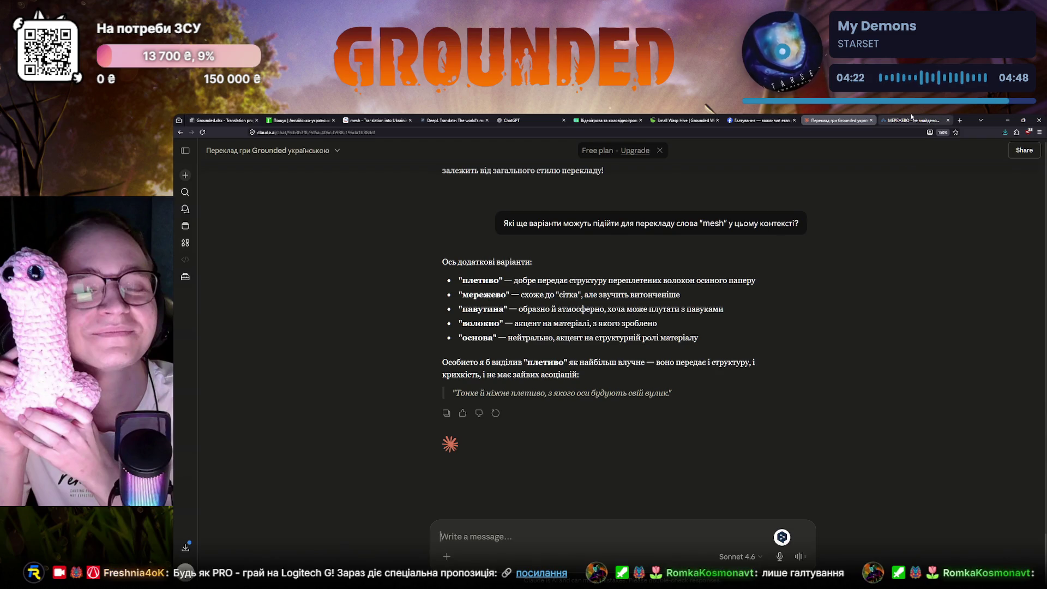
key(ctrl+Tab)
text(мереживо)
key(Return)
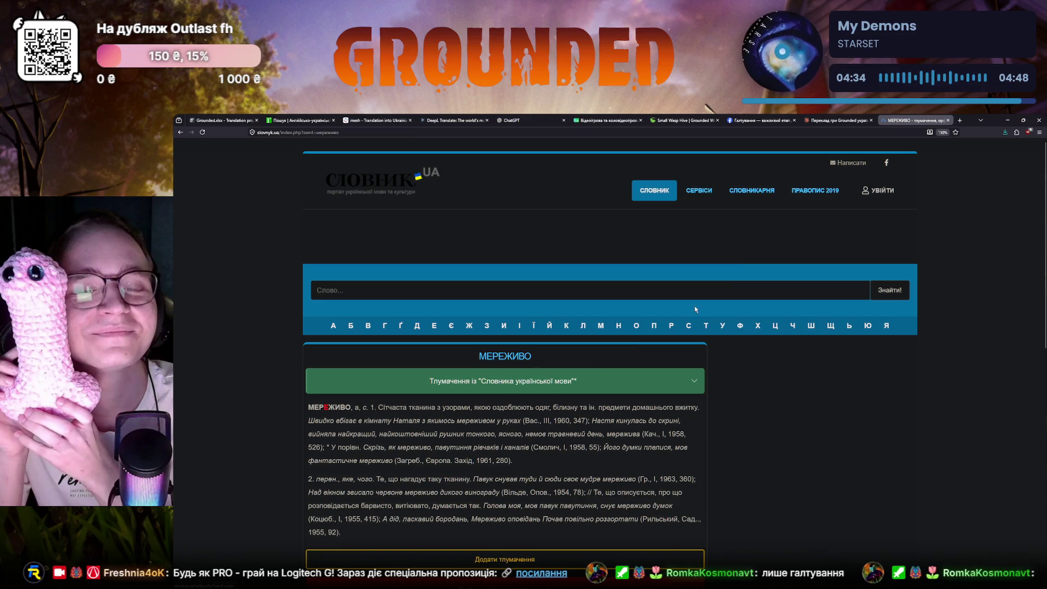
- Flip between the Small Wasp Hive wiki page and the «мереживо» entry to compare
click(679, 120)
click(913, 120)
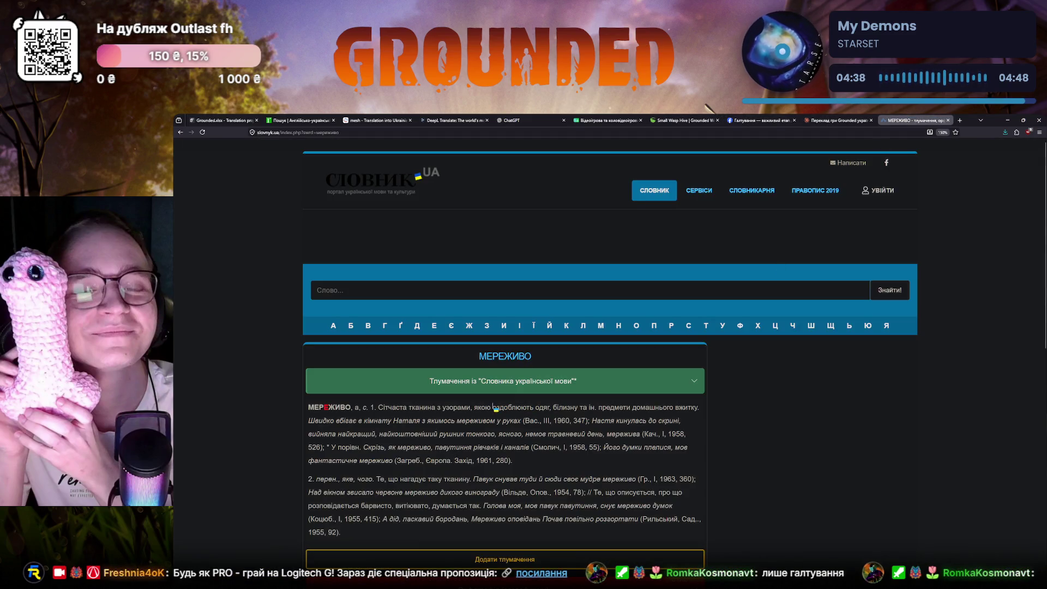
click(680, 120)
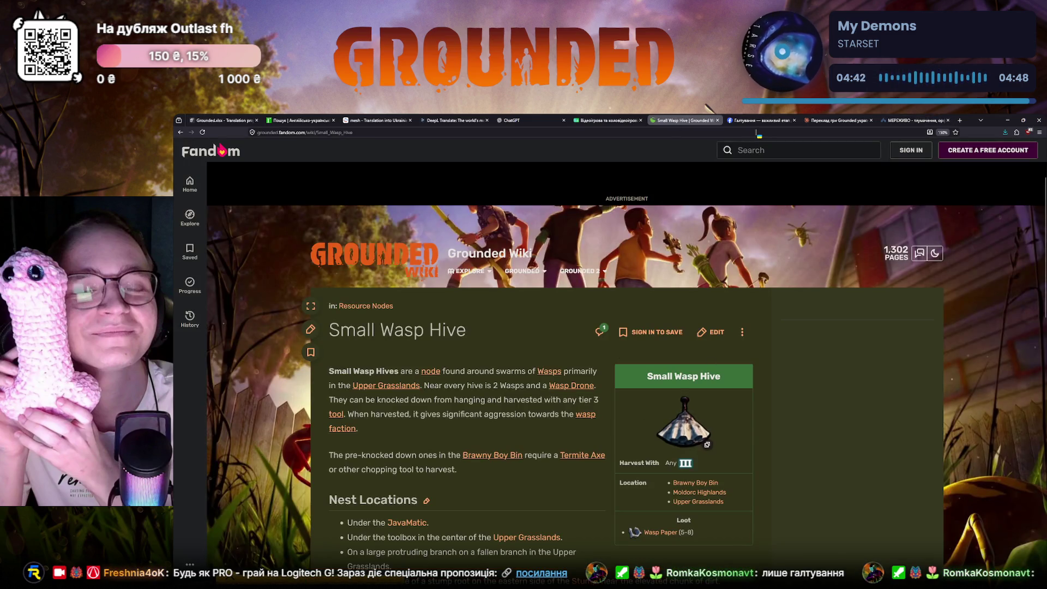
click(913, 121)
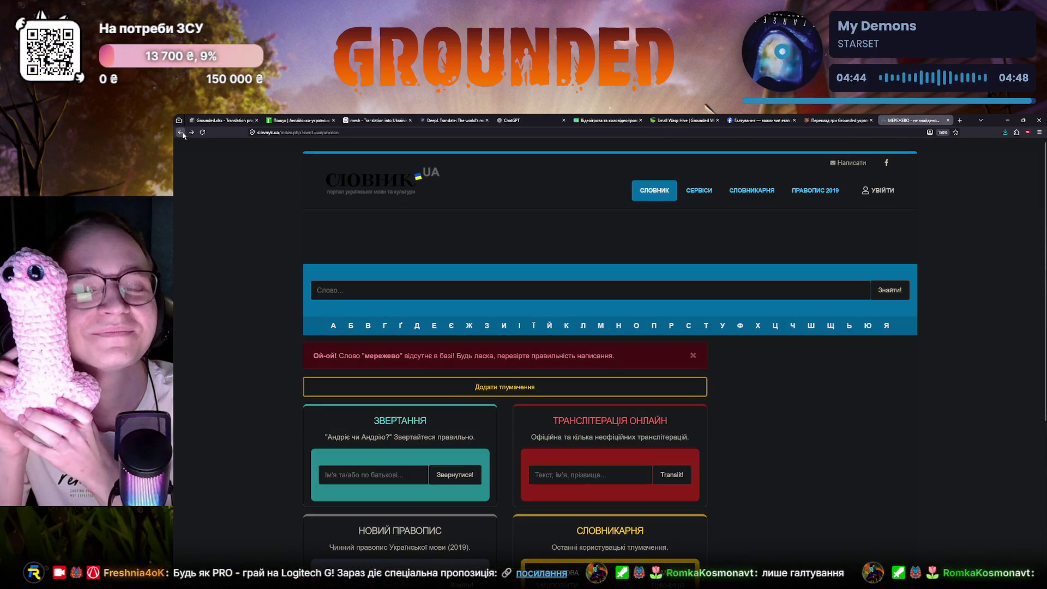
- Return to the плетиво entry, then close the Facebook Галтування video tab
click(183, 134)
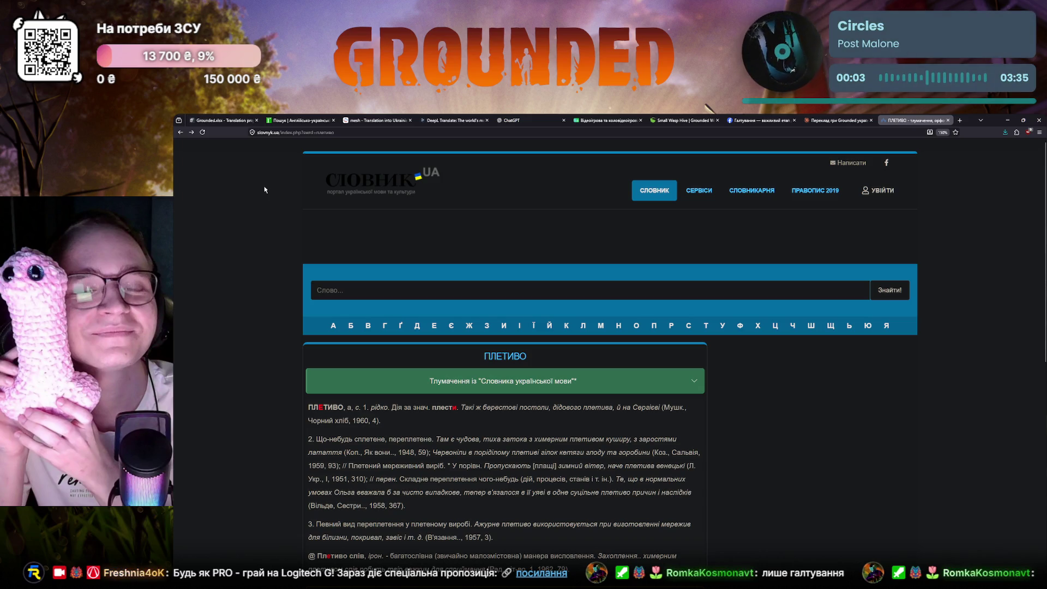
click(675, 120)
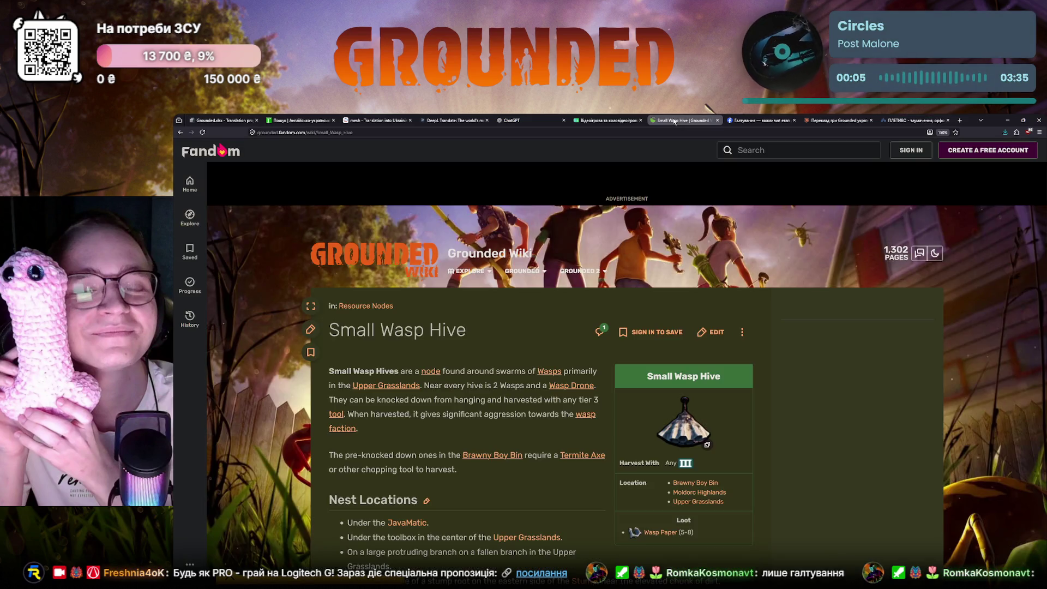
click(762, 120)
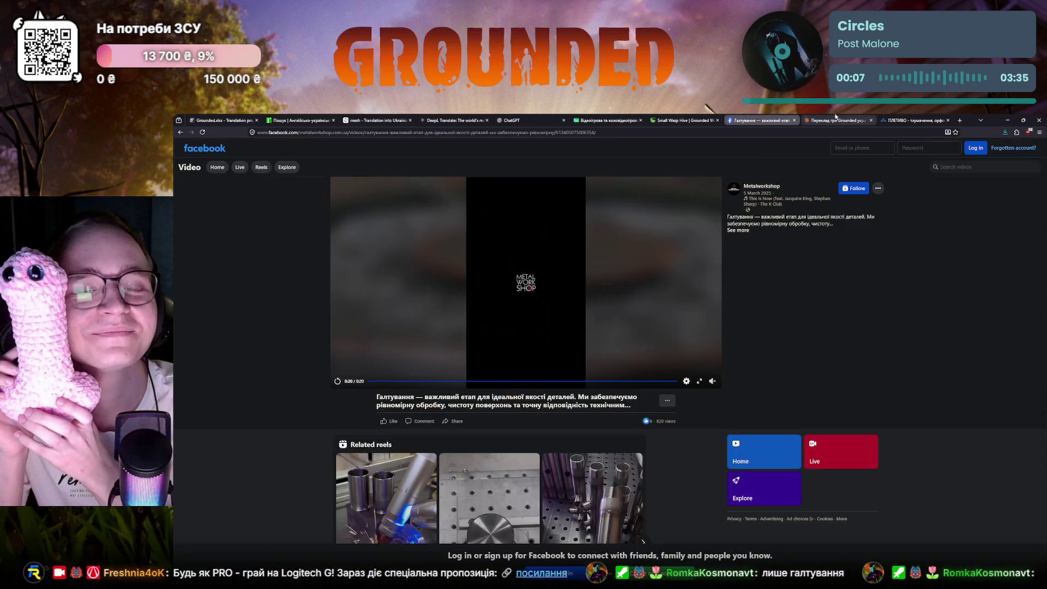
click(837, 121)
click(795, 121)
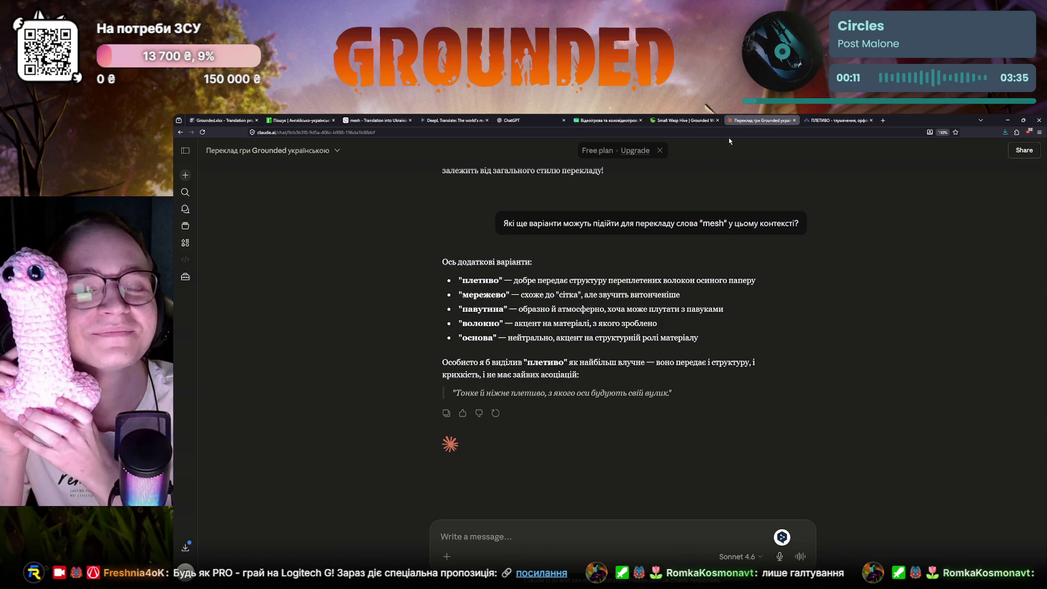
- Recheck the Wasp Paper article on Grounded Wiki and return to the Crowdin editor
click(618, 122)
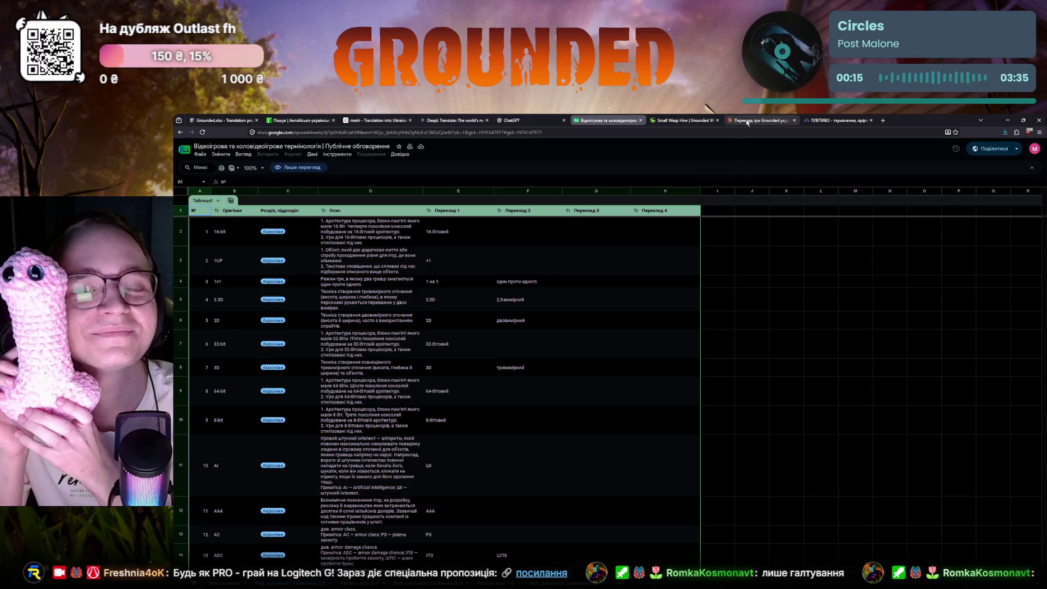
click(524, 120)
click(683, 121)
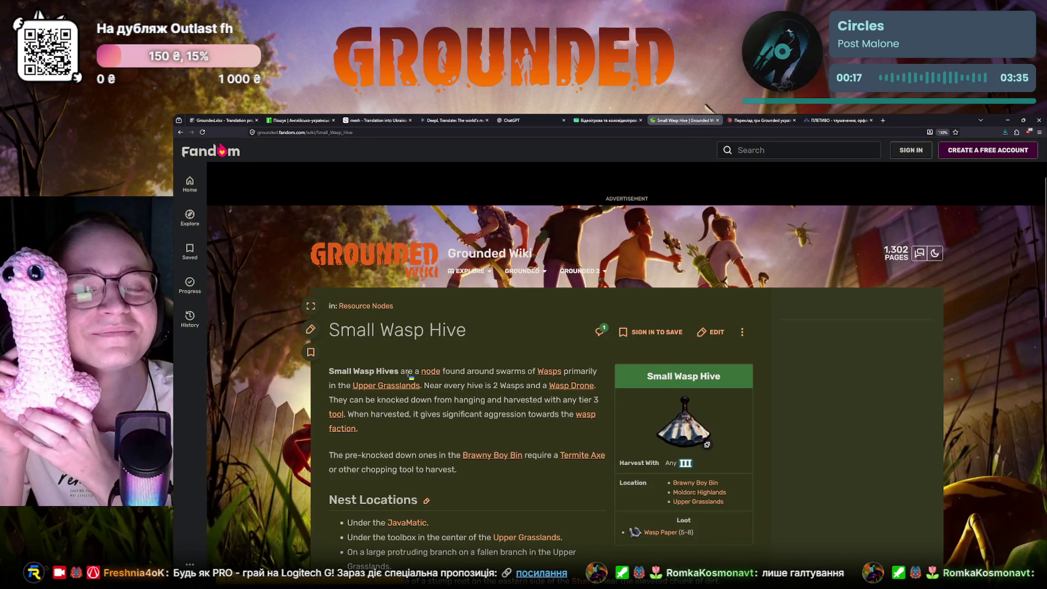
scroll(440, 382, down, 1)
click(669, 479)
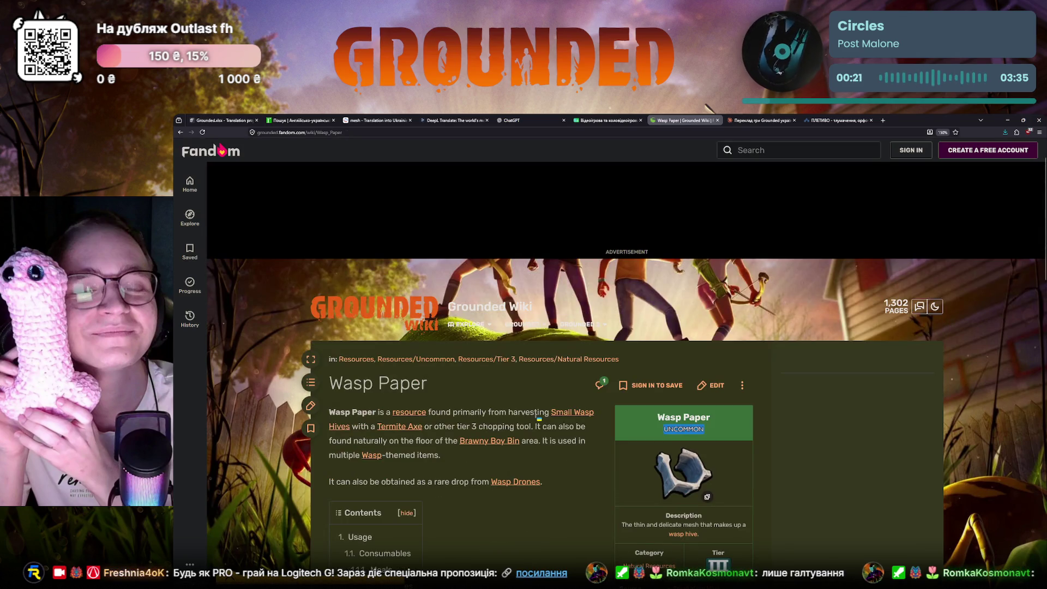
scroll(533, 417, down, 1)
scroll(532, 416, down, 1)
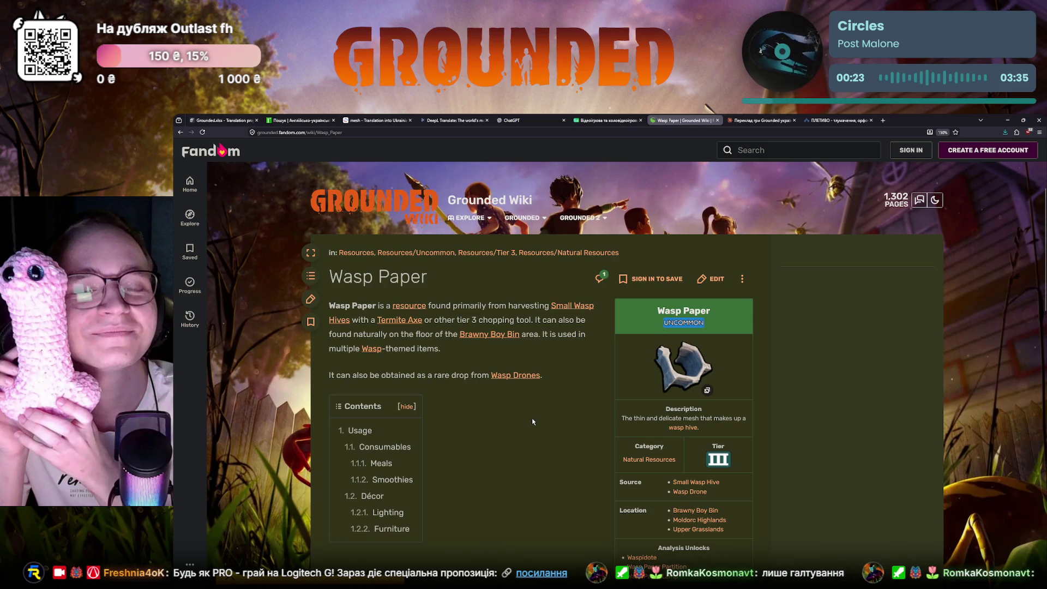
click(219, 121)
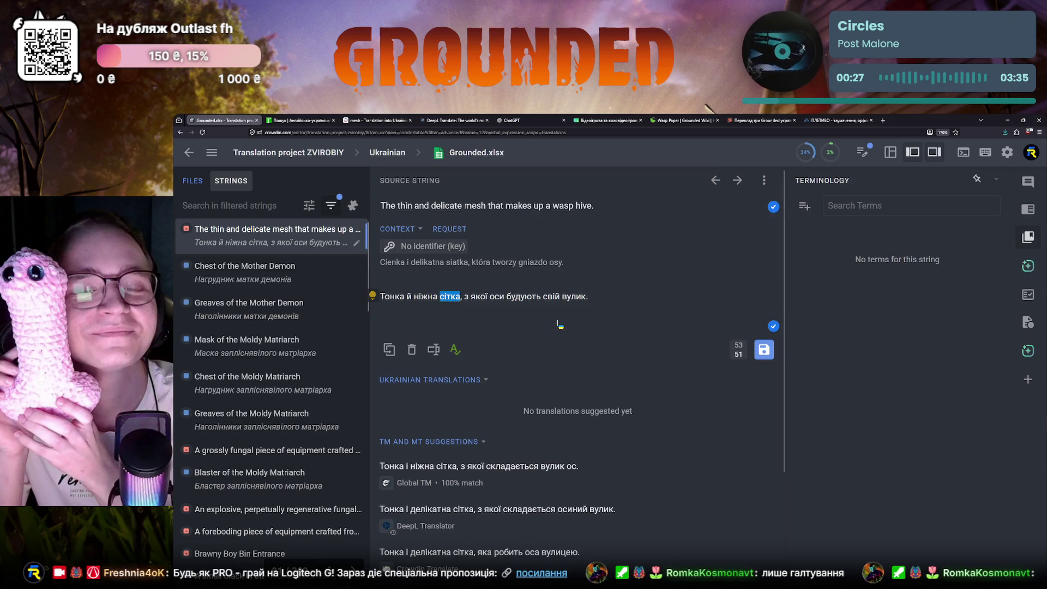
text(плетиво)
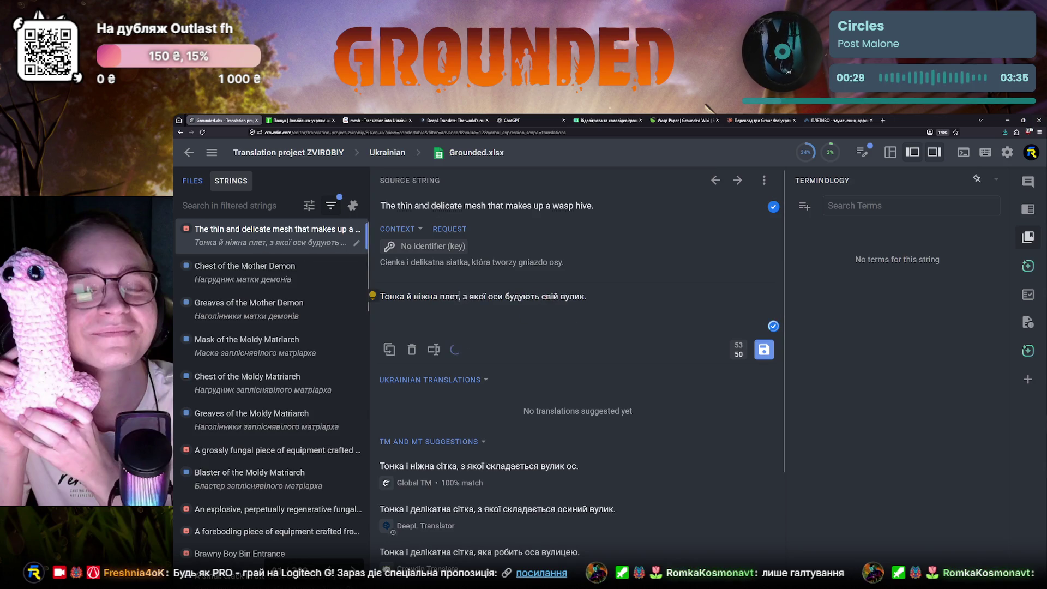
- Rewrite the wasp-hive translation as «Тонке й ніжне плетиво… якого» and save it
click(843, 120)
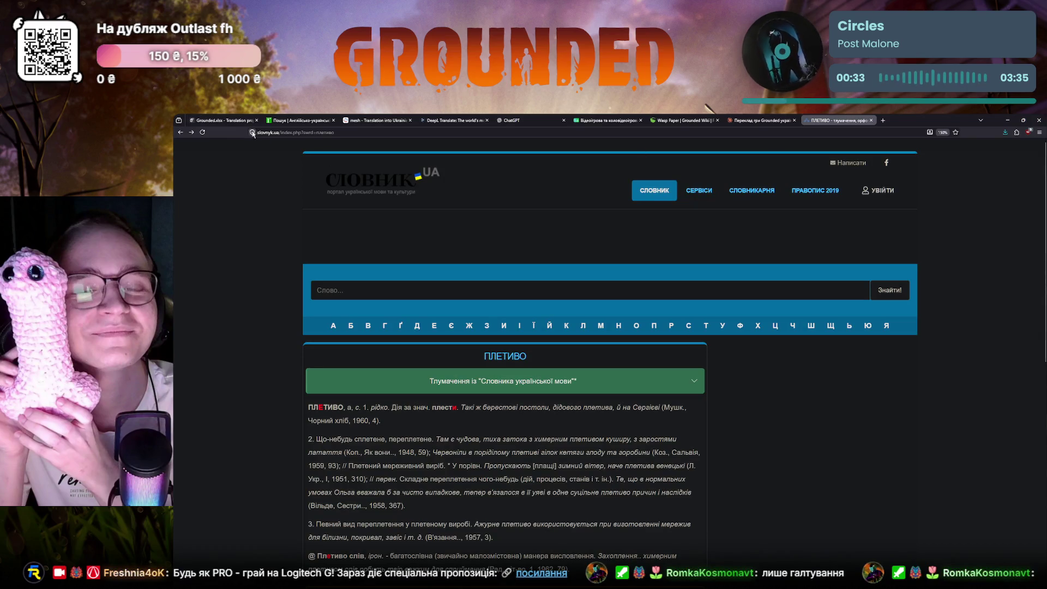
click(220, 120)
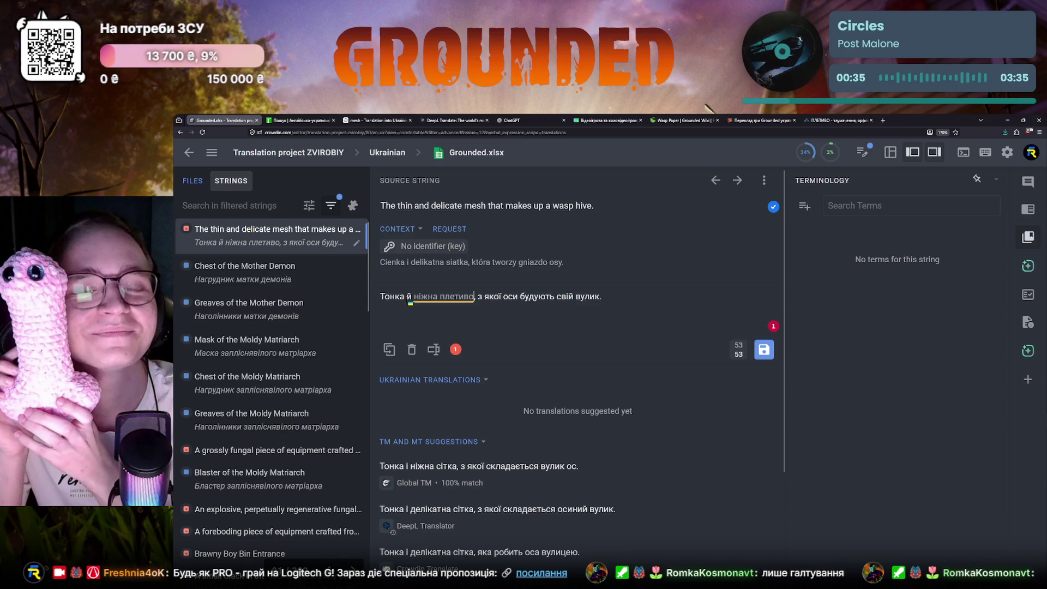
click(407, 296)
key(BackSpace)
text(е)
click(438, 296)
key(BackSpace)
text(е)
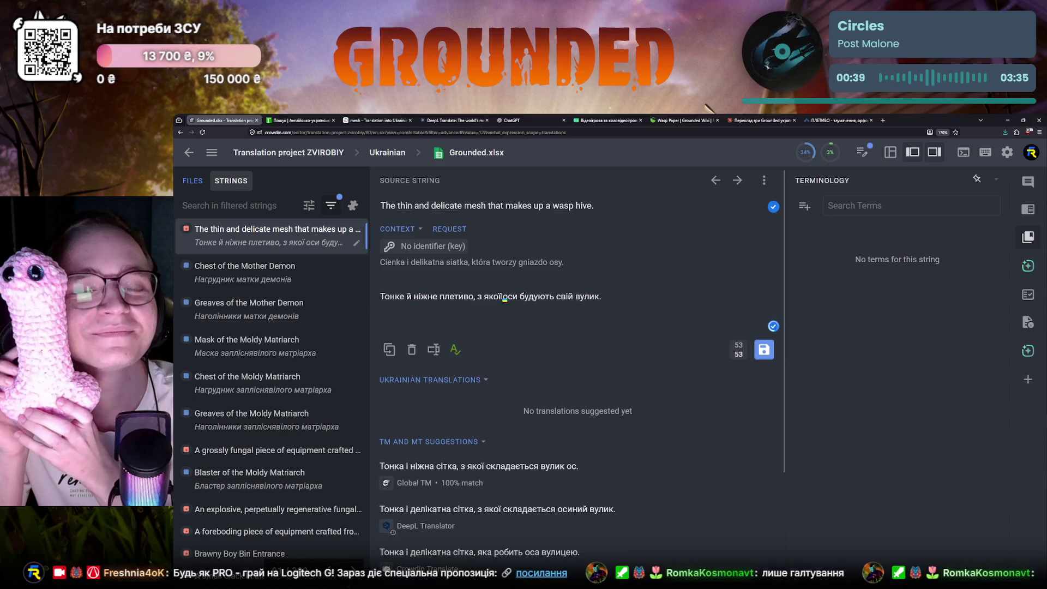
key(BackSpace)
text(го)
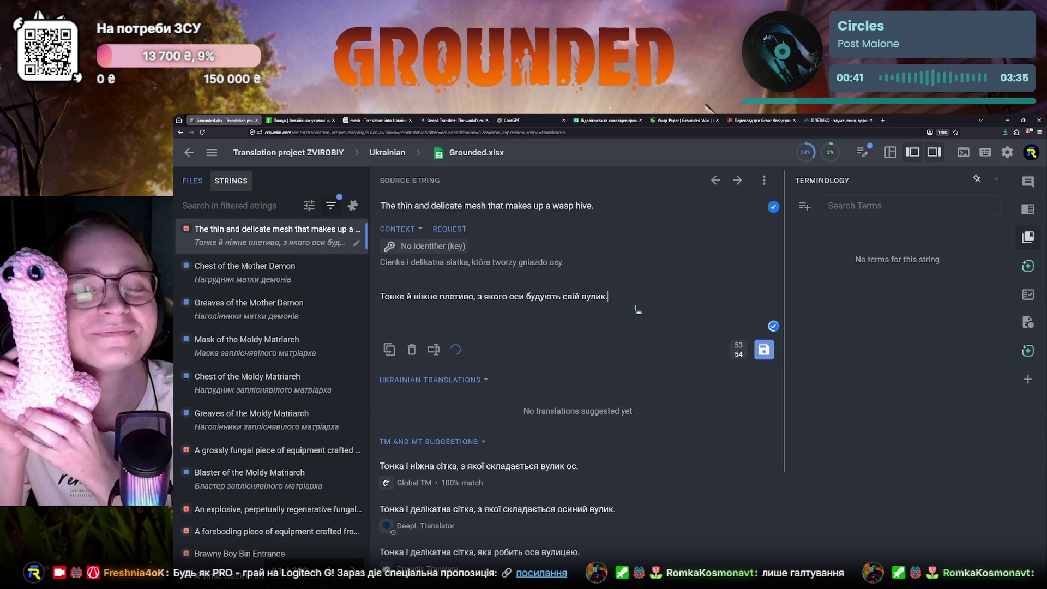
click(763, 351)
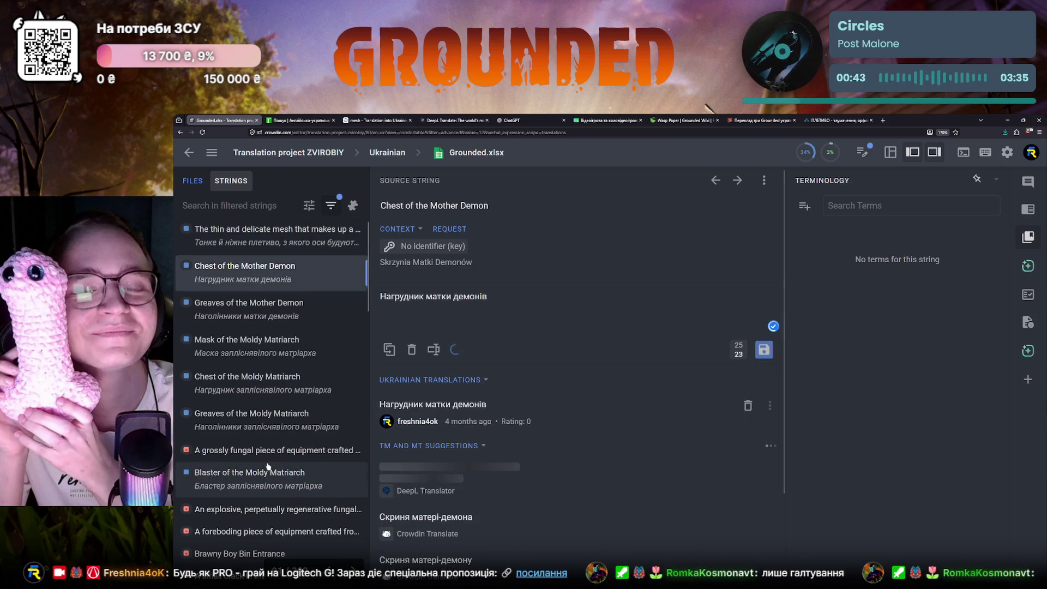
scroll(278, 426, down, 2)
- Open Blaster of the Moldy Matriarch, select its source text, and switch to DeepL
click(266, 393)
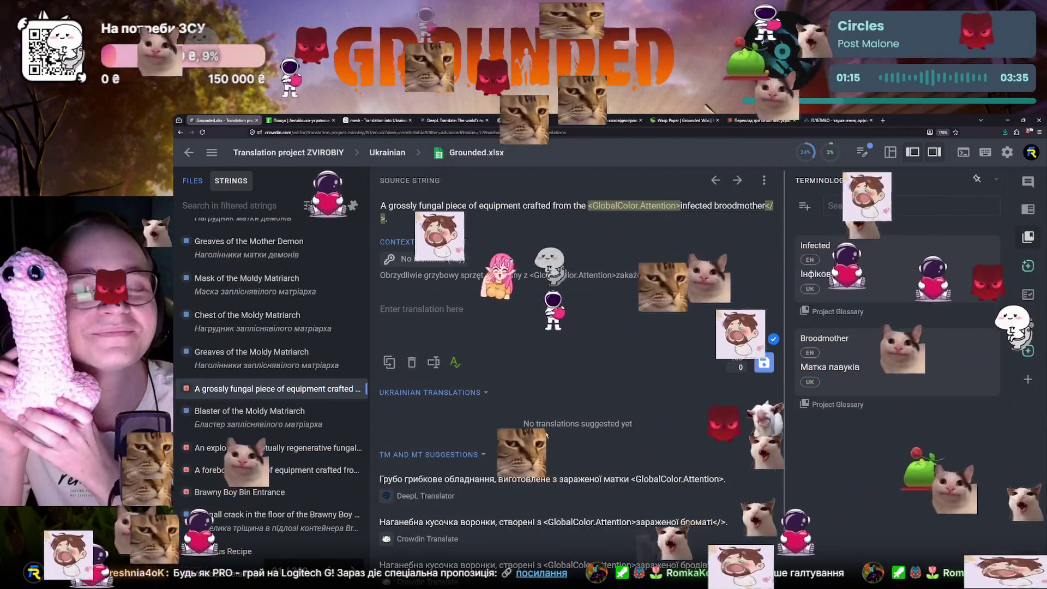
scroll(270, 369, down, 1)
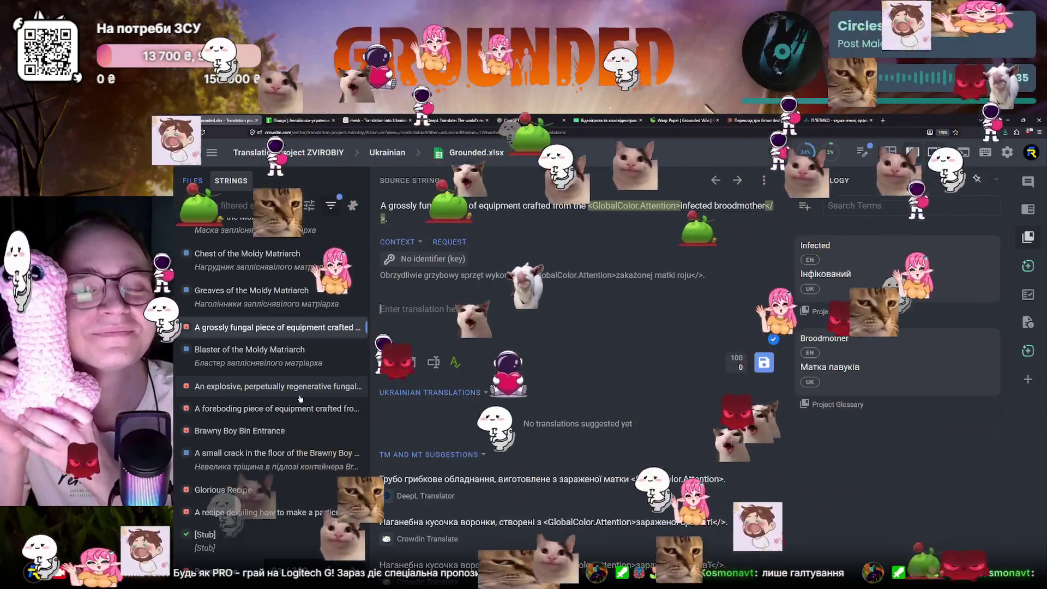
click(301, 364)
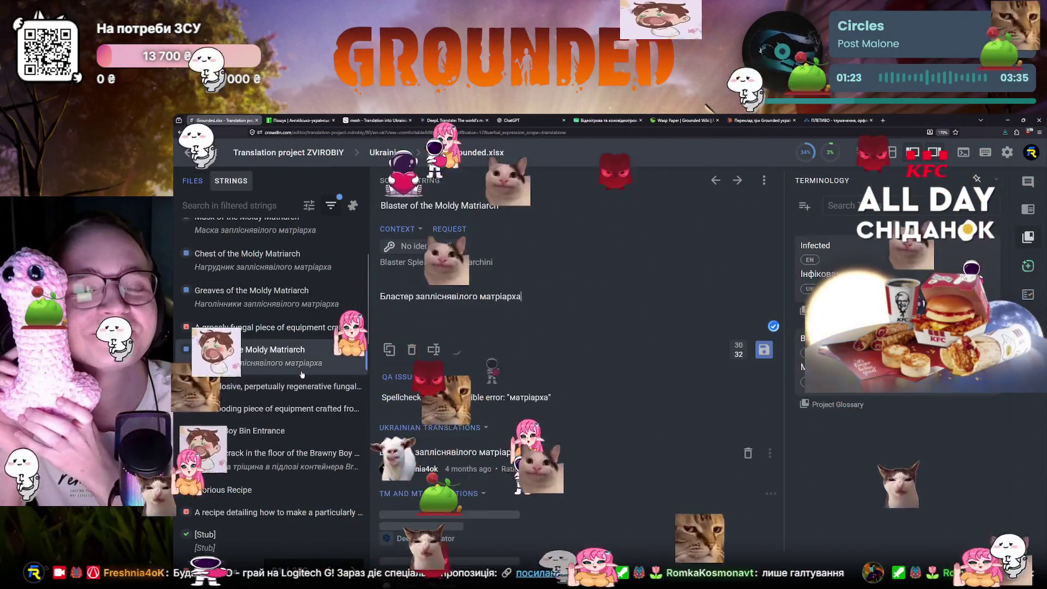
scroll(302, 375, up, 1)
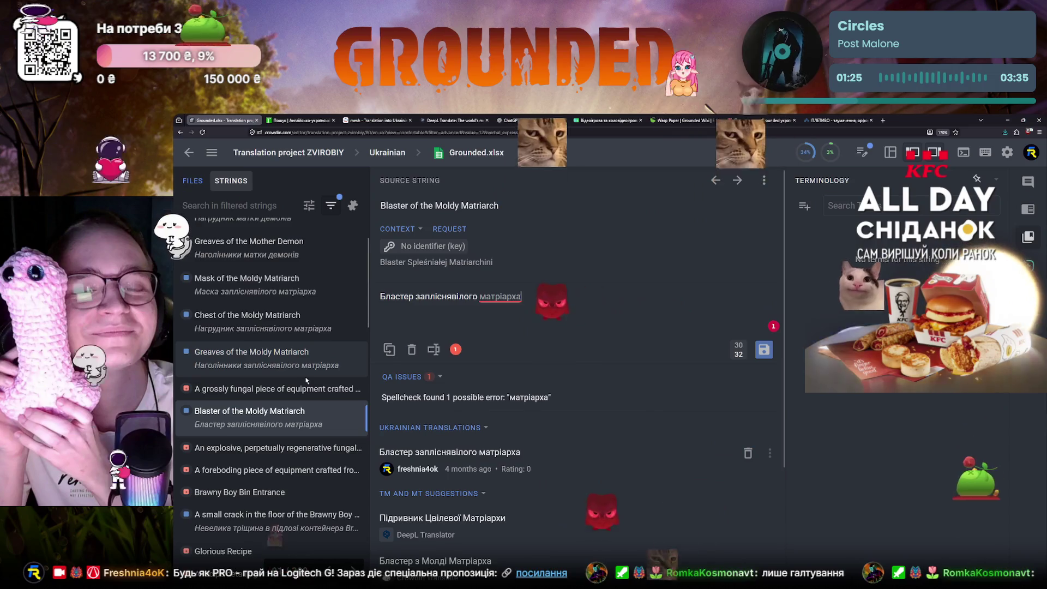
click(283, 388)
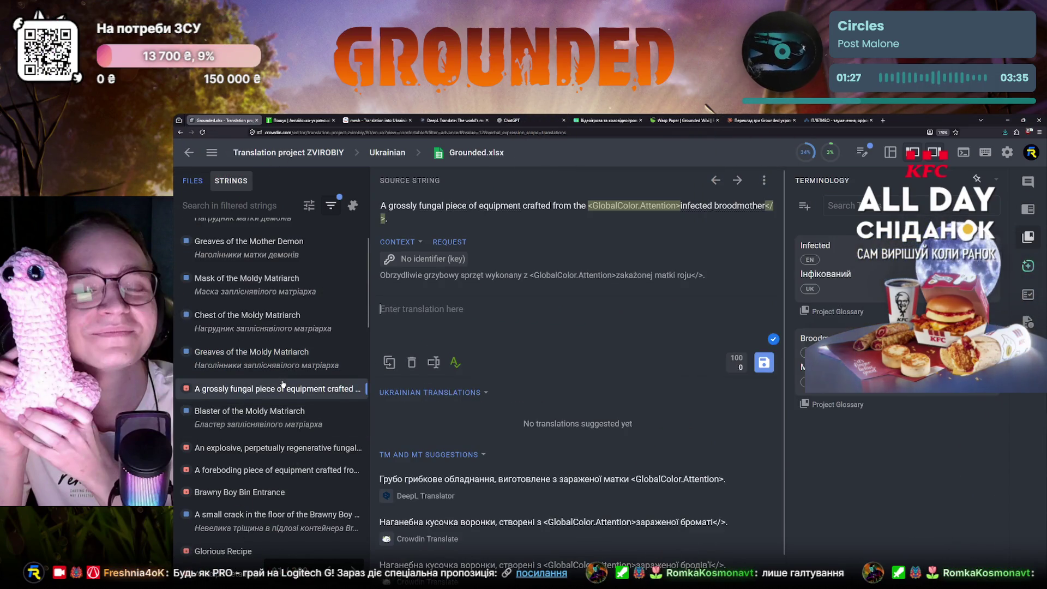
click(270, 414)
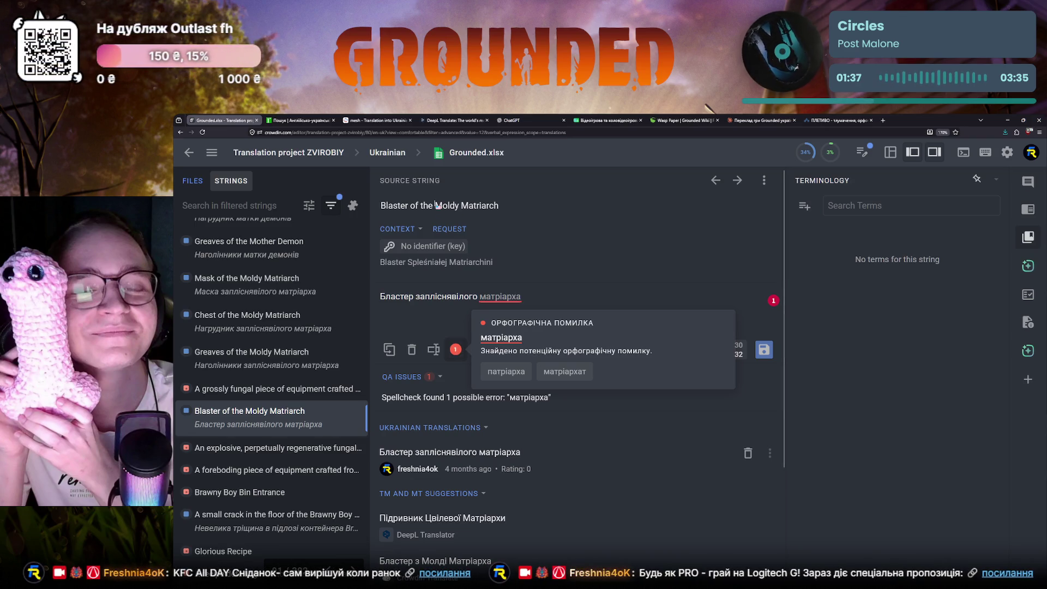
drag(383, 205, 532, 205)
key(ctrl+c)
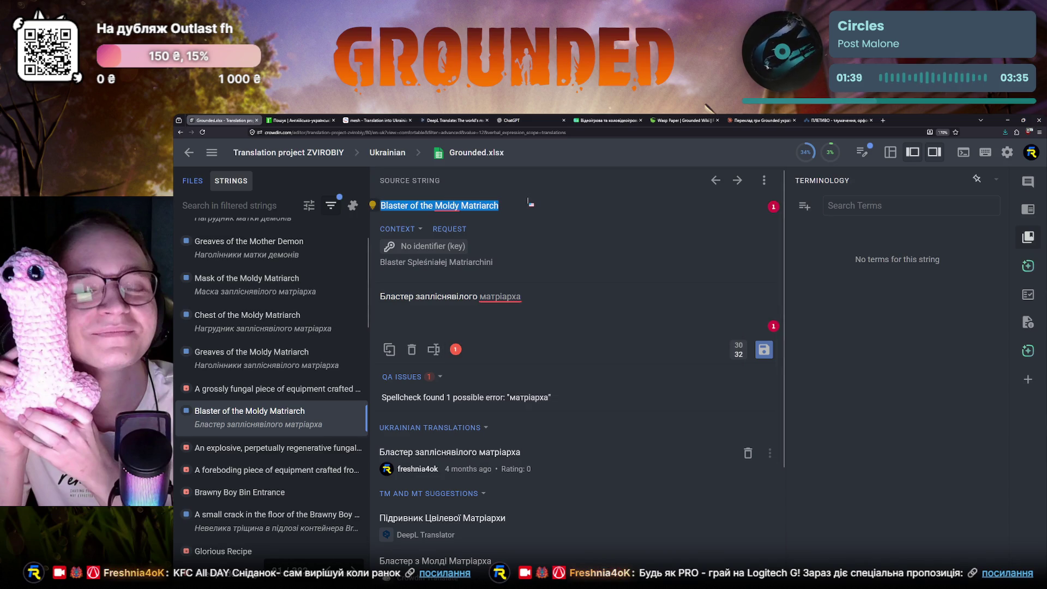
click(450, 120)
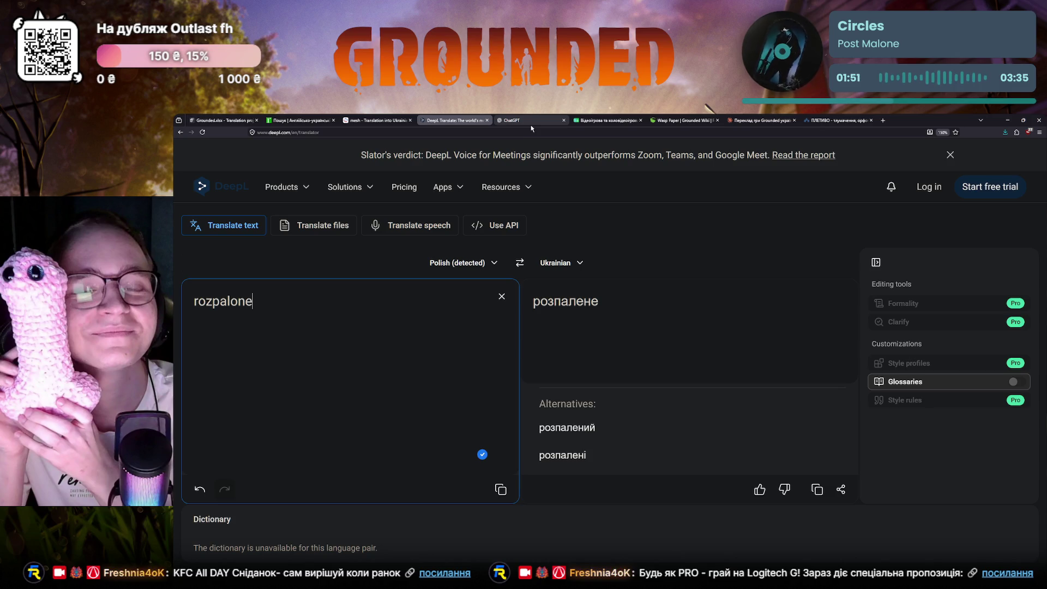
- After checking DeepL's rozpalone → розпалене, start a search on the Grounded Wiki
click(679, 120)
click(815, 151)
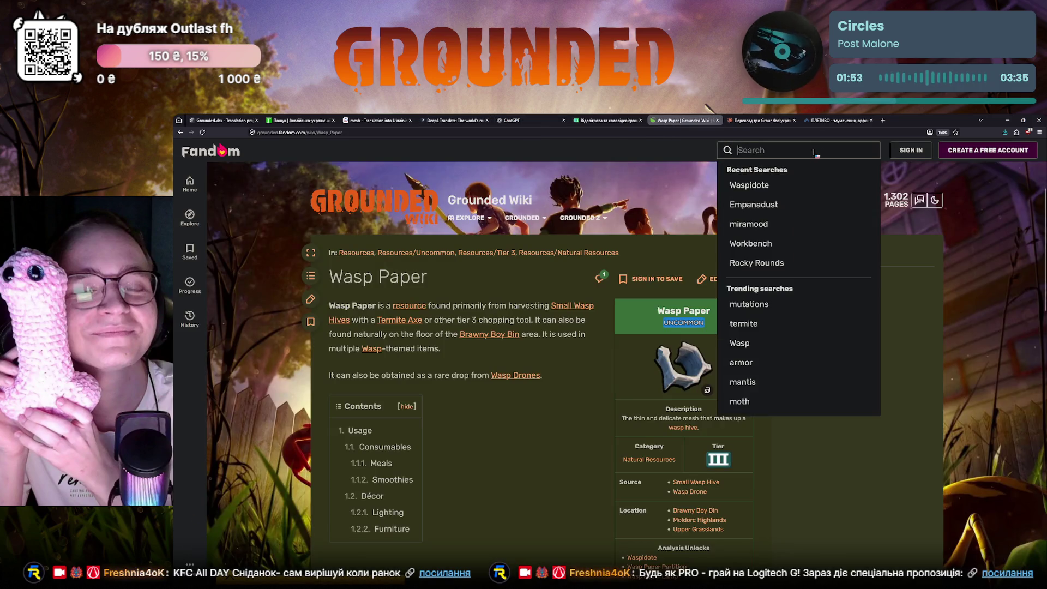
- Read the Blaster of the Moldy Matriarch wiki article, select «Moldy Matriarch», and go to Claude
key(ctrl+v)
click(802, 174)
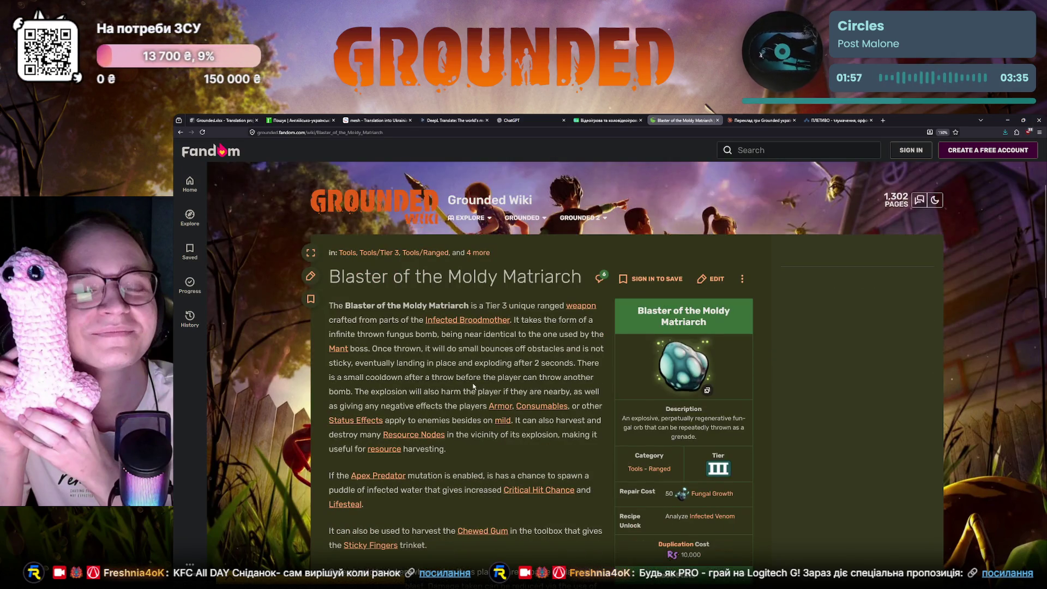
scroll(473, 387, down, 1)
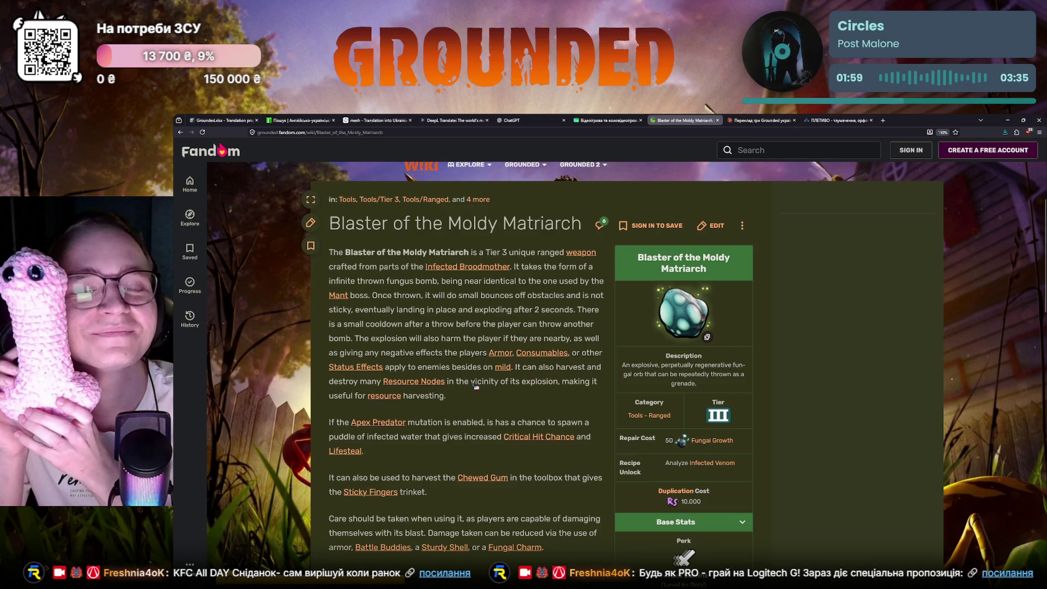
scroll(496, 339, down, 2)
scroll(496, 339, down, 3)
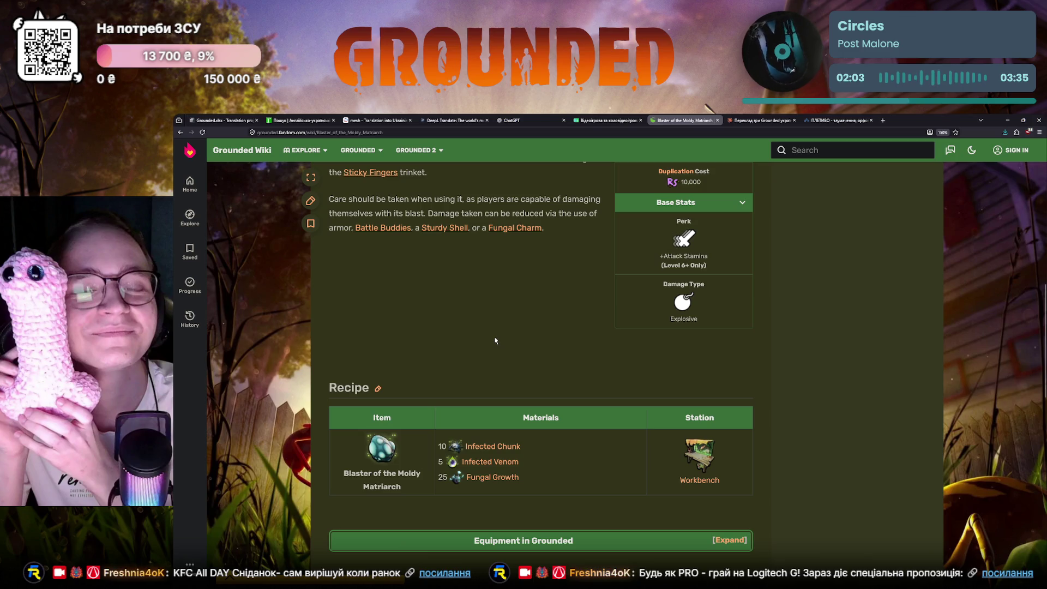
scroll(496, 341, up, 5)
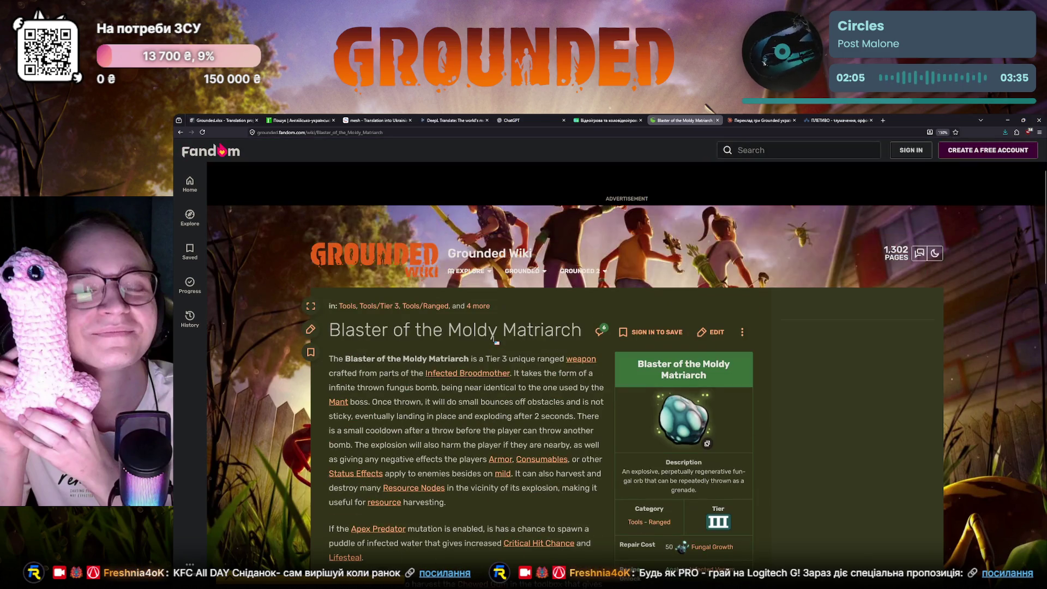
scroll(495, 342, down, 1)
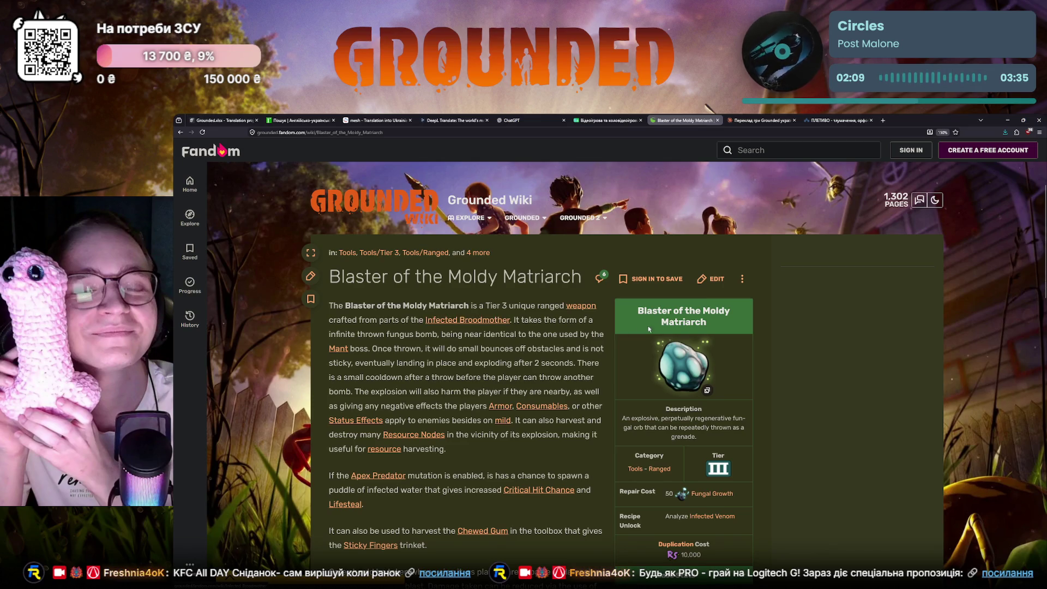
drag(707, 311, 713, 325)
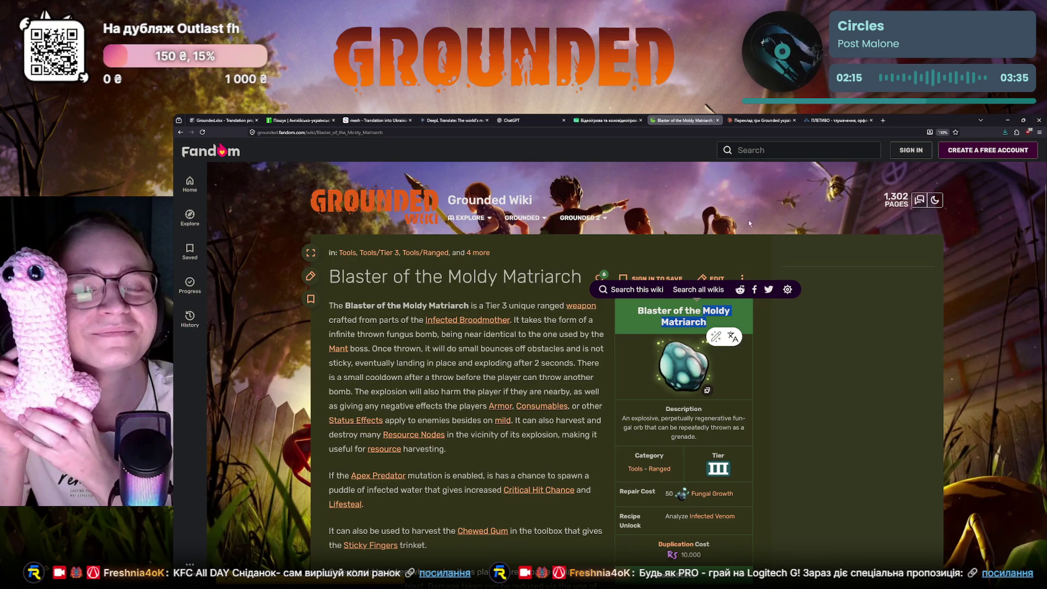
click(762, 120)
text(Як перекласти "Moldy Matriarch", якщо мова йде про ін)
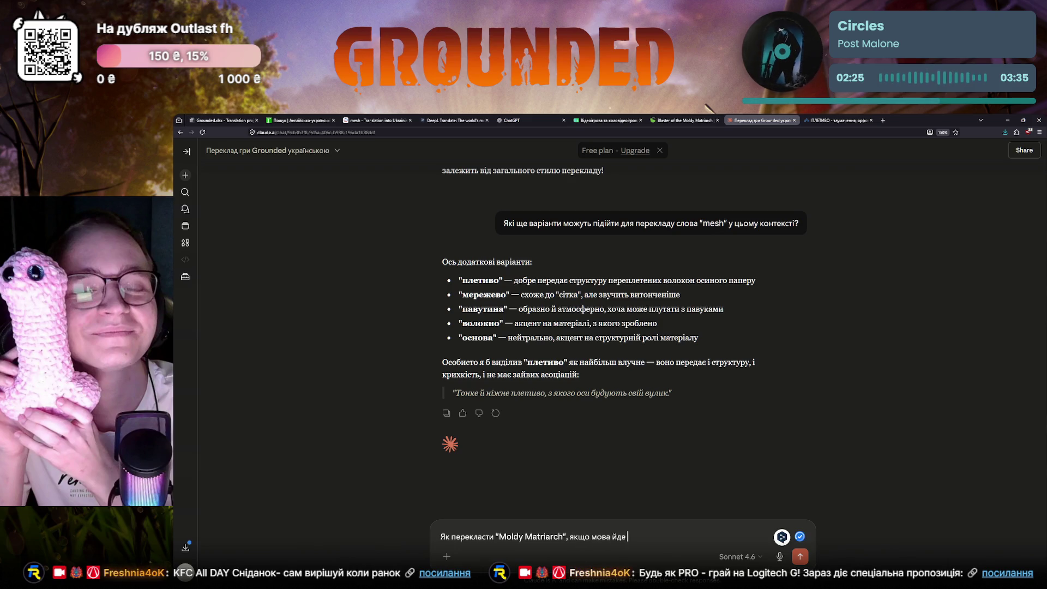
text(фі)
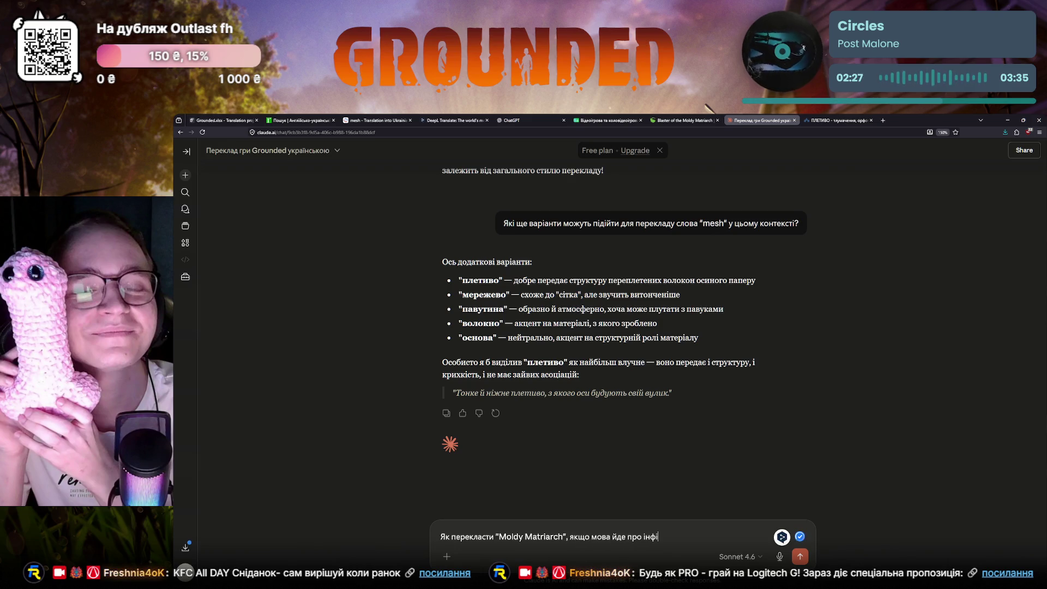
text(ковану матку павуків?)
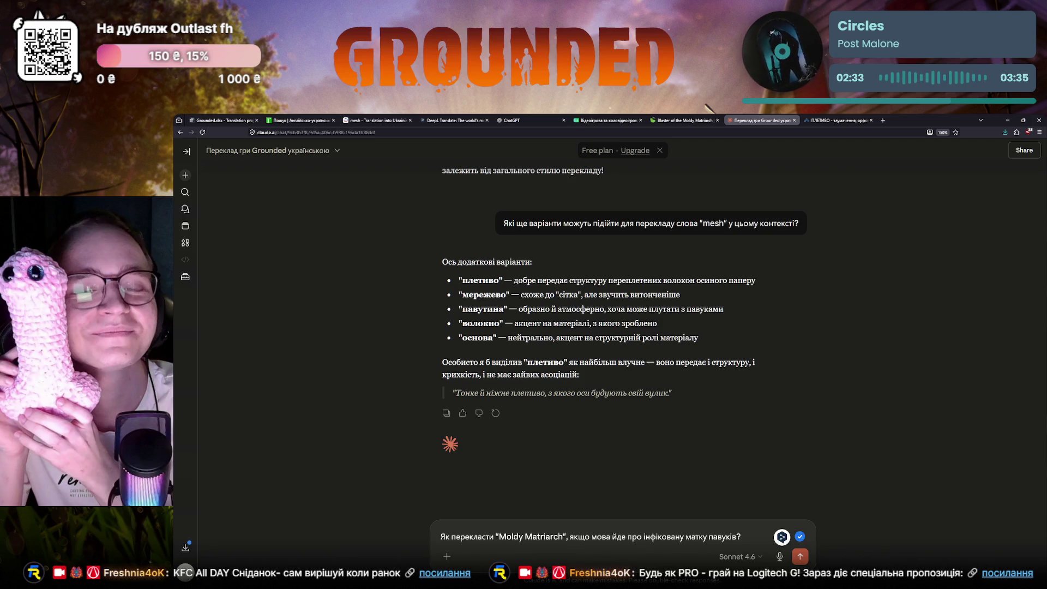
- Ask Claude how to translate "Moldy Matriarch", then select «Matriarch» in the Crowdin source
key(Return)
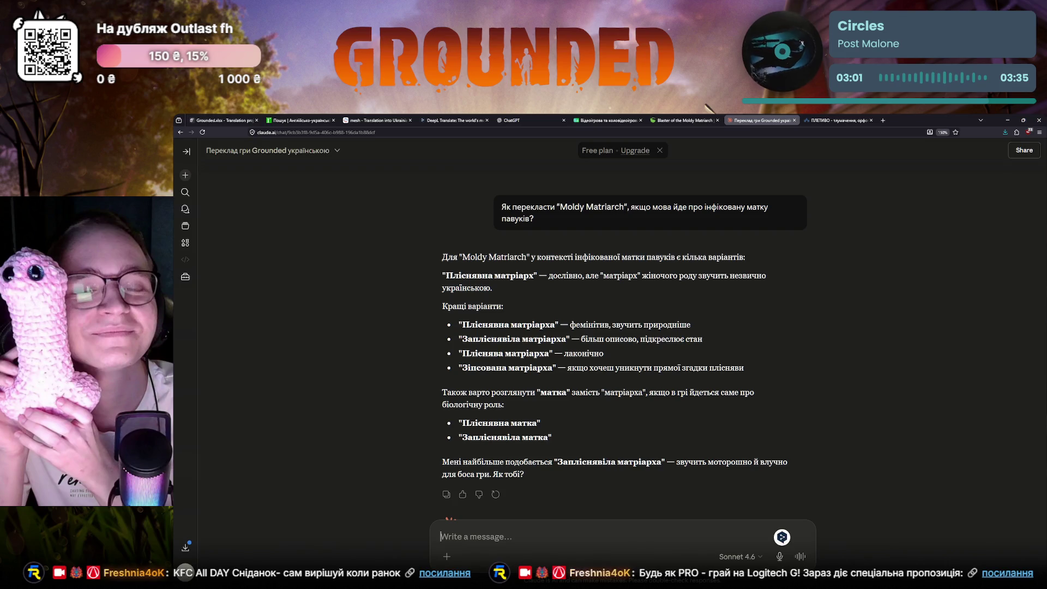
click(225, 120)
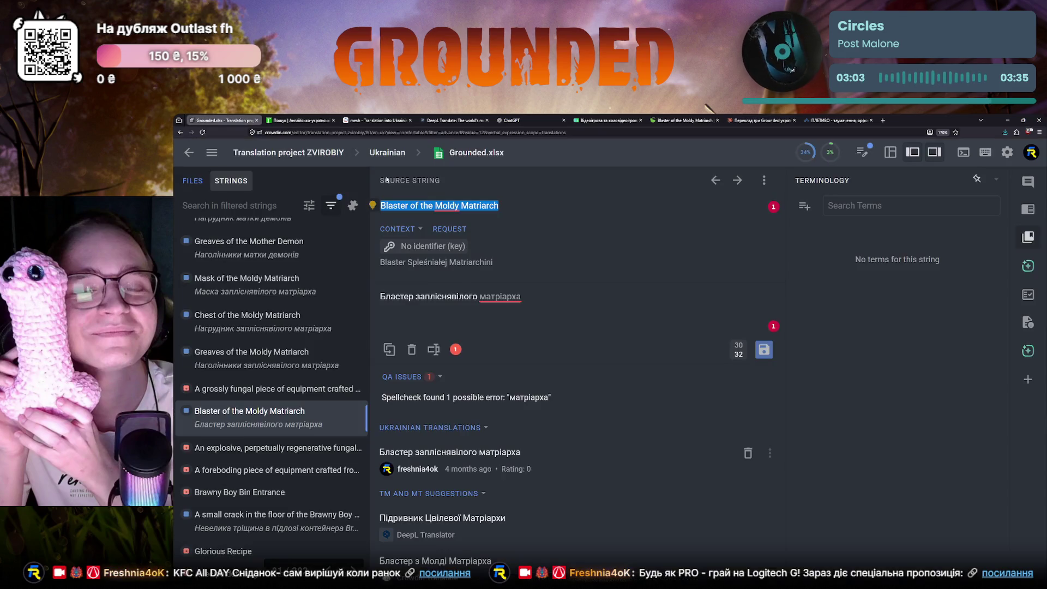
double_click(475, 205)
key(ctrl+c)
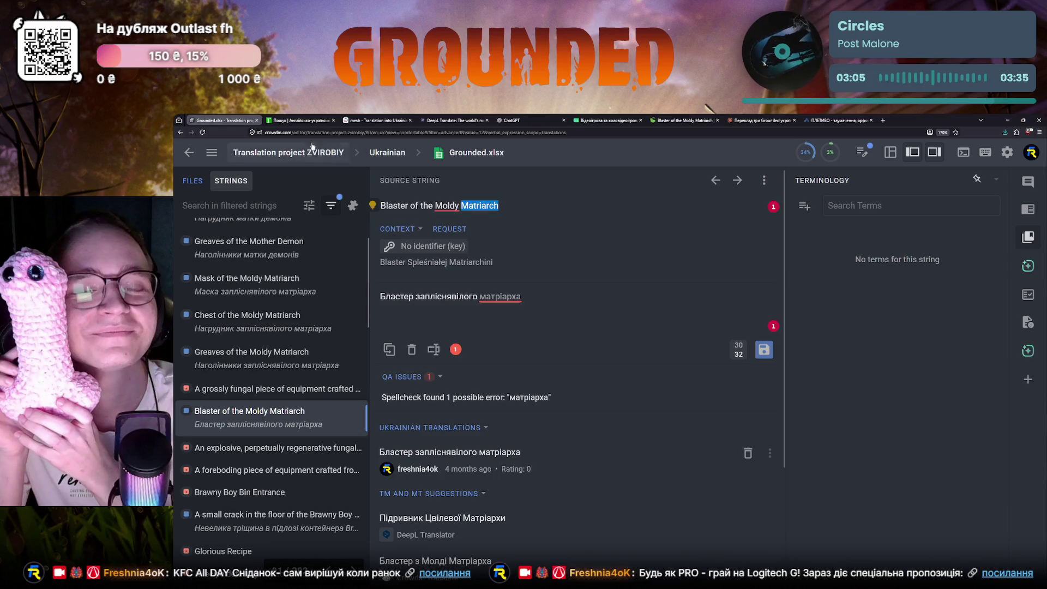
- Replace the Reverso search term "mesh" with "Matriarch"
click(298, 120)
click(377, 120)
key(ctrl+a)
key(ctrl+v)
- Run the Reverso lookup of matriarch, expand all translations, dismiss the sign-up prompt, and open a new tab
click(388, 223)
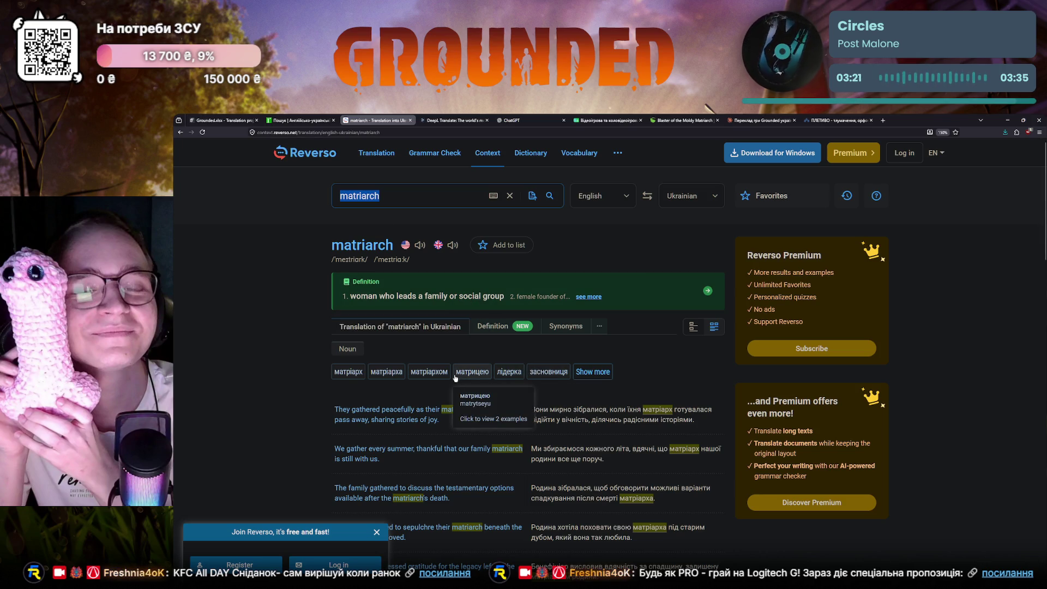
click(610, 374)
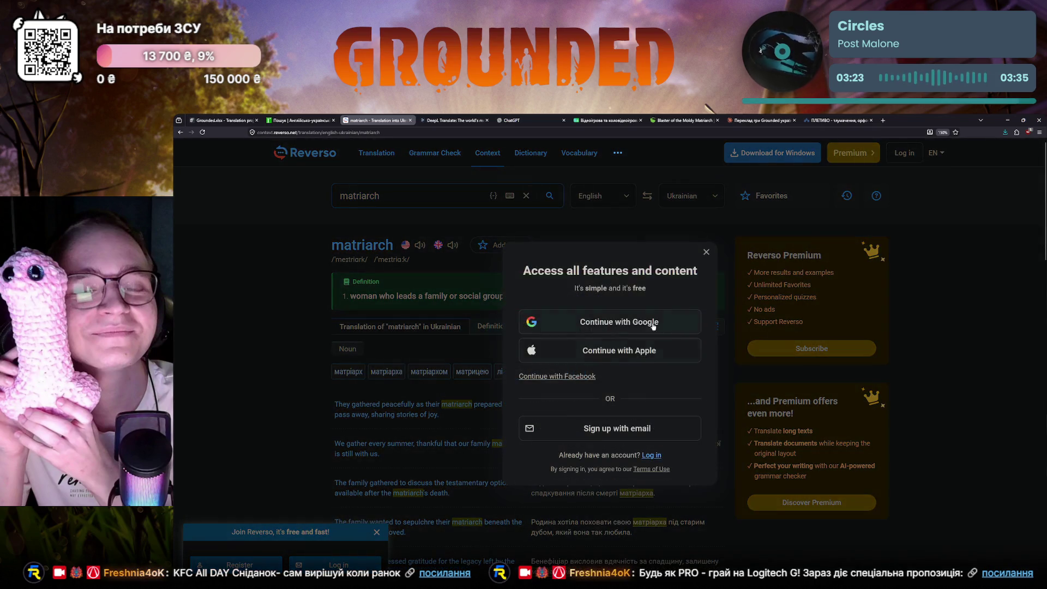
key(Escape)
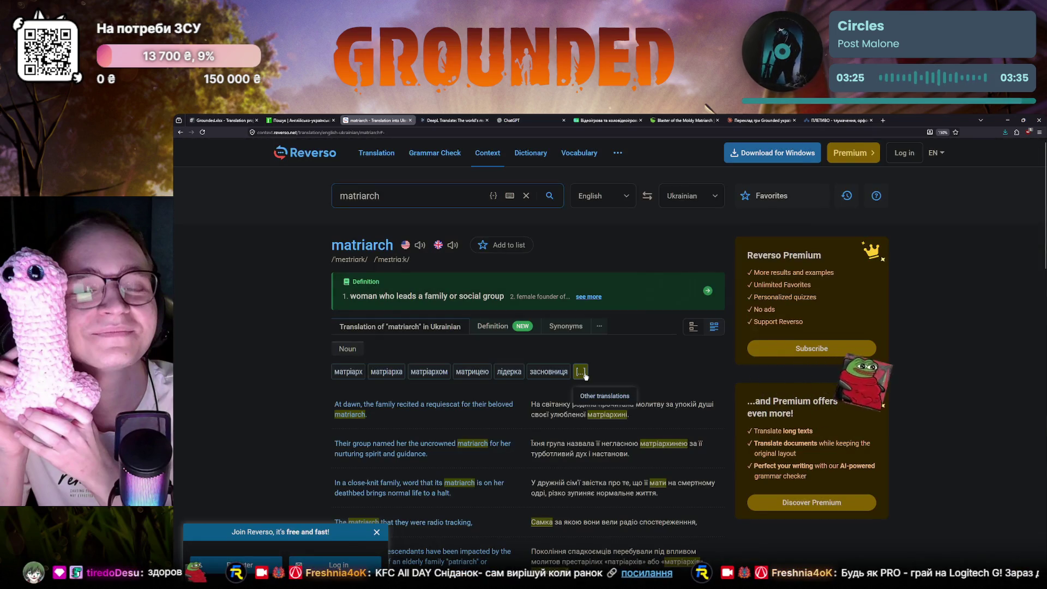
mouse_move(581, 372)
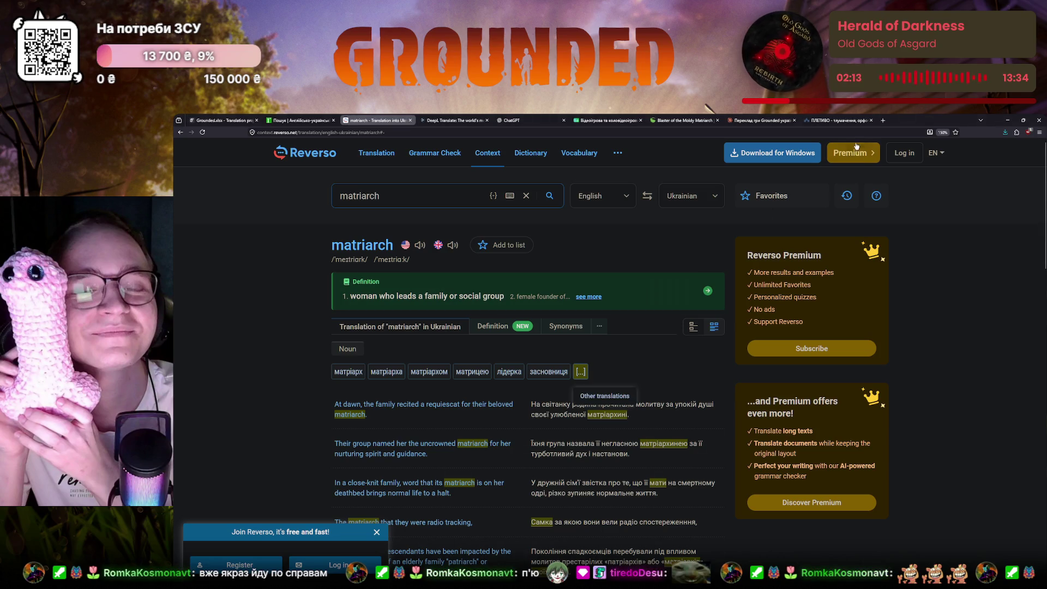
click(882, 121)
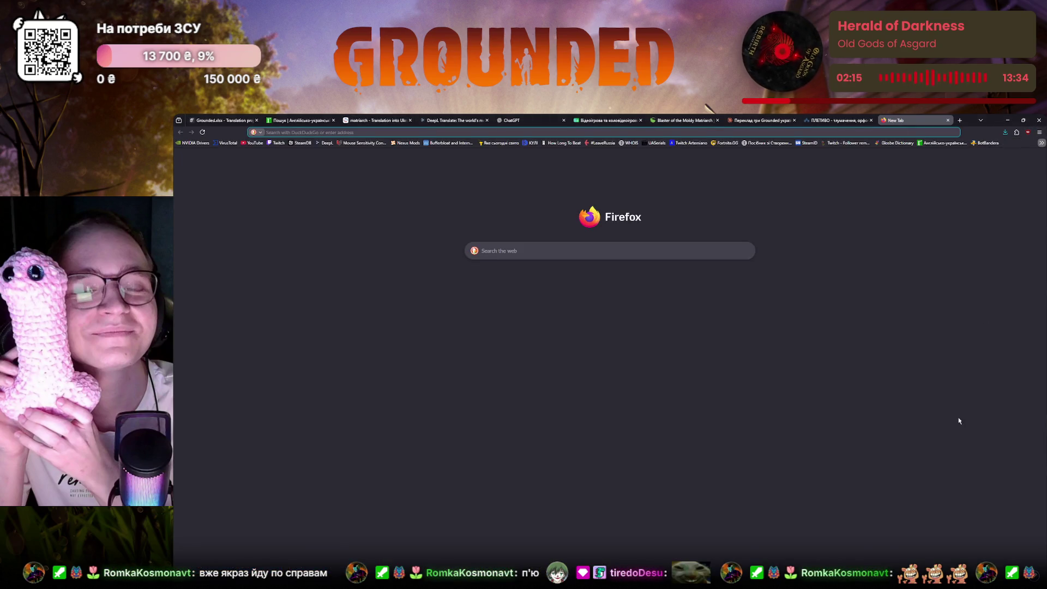
text(d)
- Go to the Twitch dashboard and browse Community items until the Role Manager opens
key(Return)
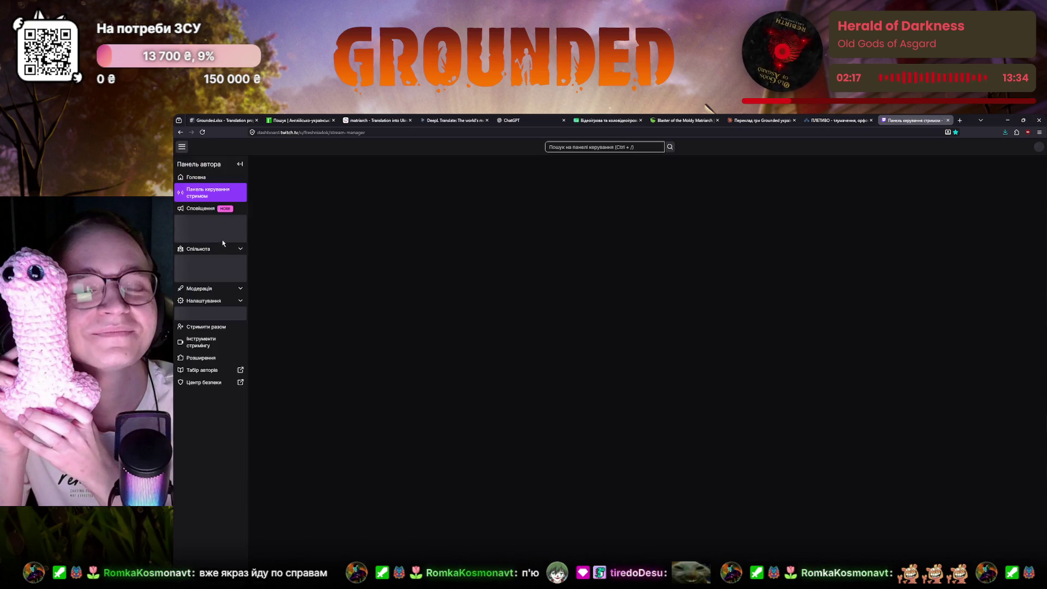
click(214, 258)
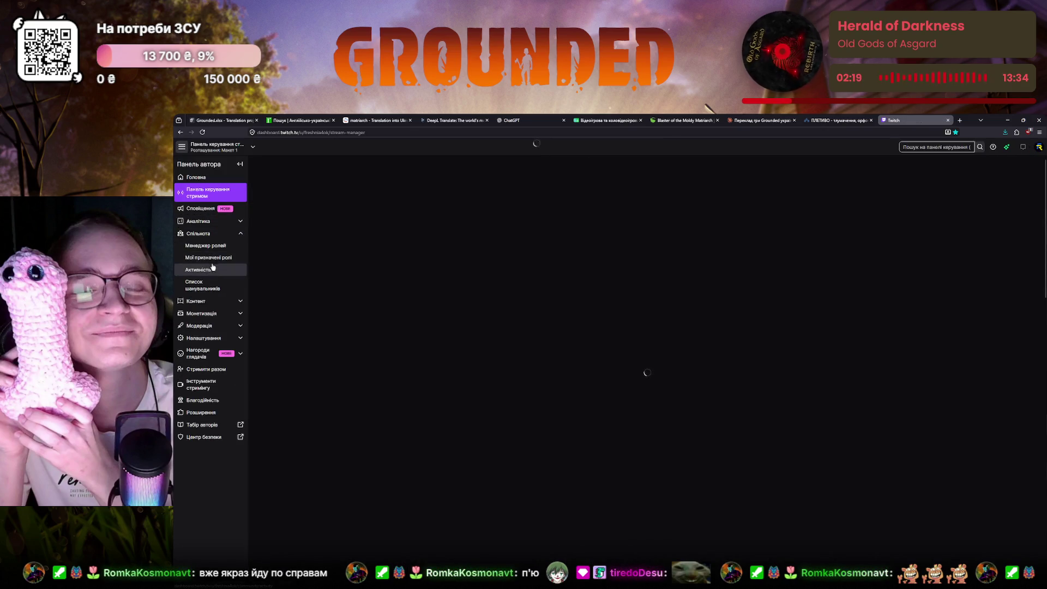
click(201, 284)
click(201, 270)
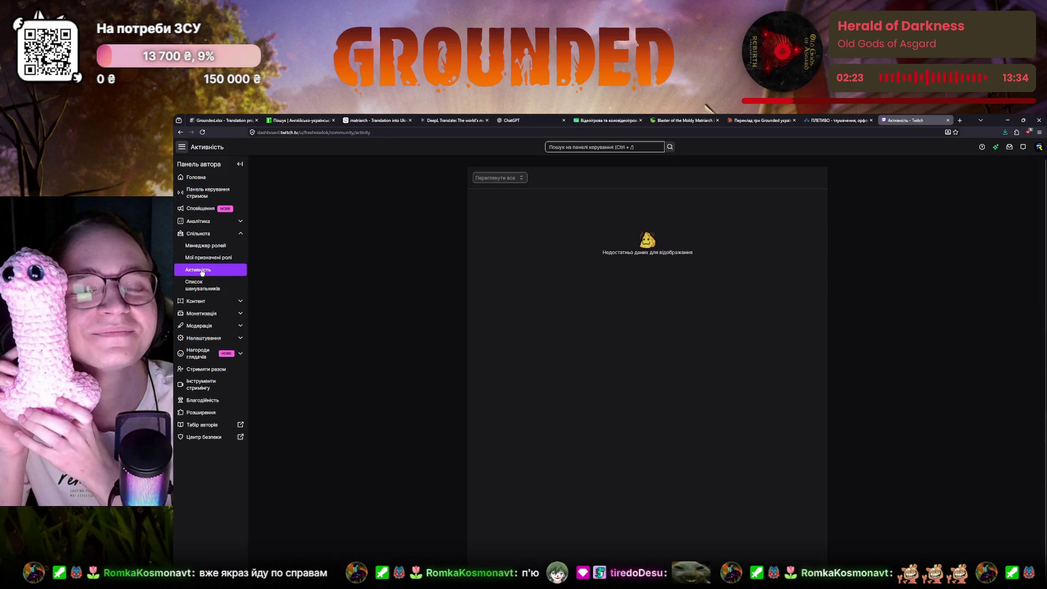
click(209, 301)
click(208, 301)
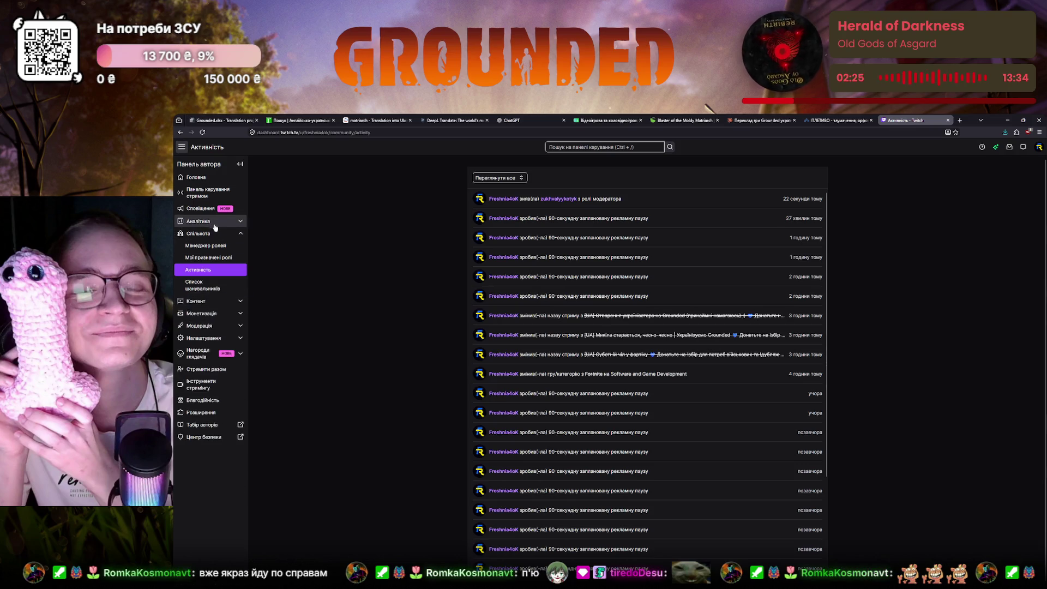
click(212, 247)
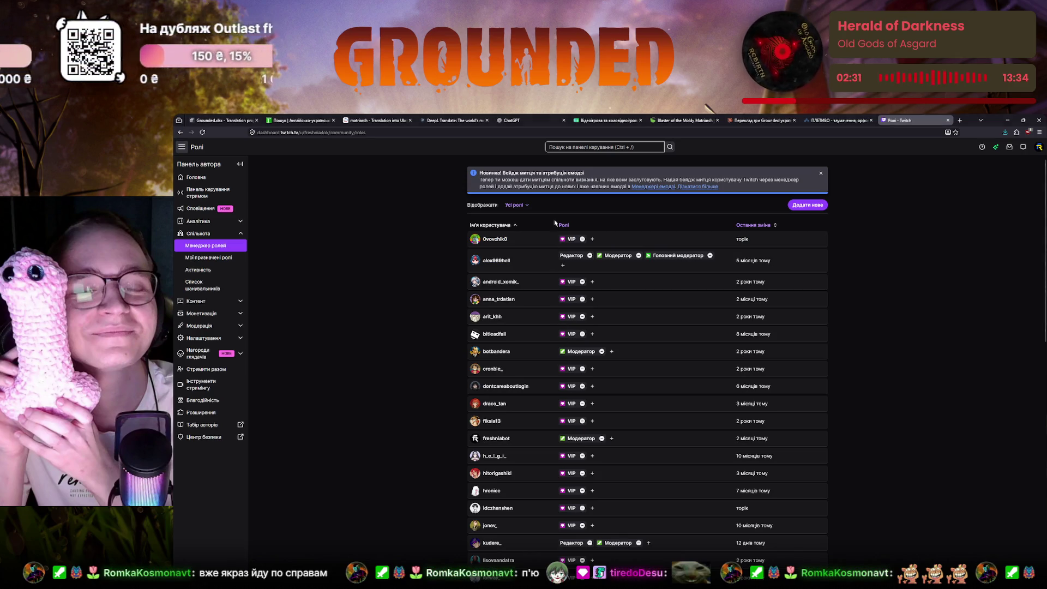
- Give the chosen viewer the Moderator role in Twitch Creator Dashboard, save, and close the dashboard
click(521, 205)
click(807, 205)
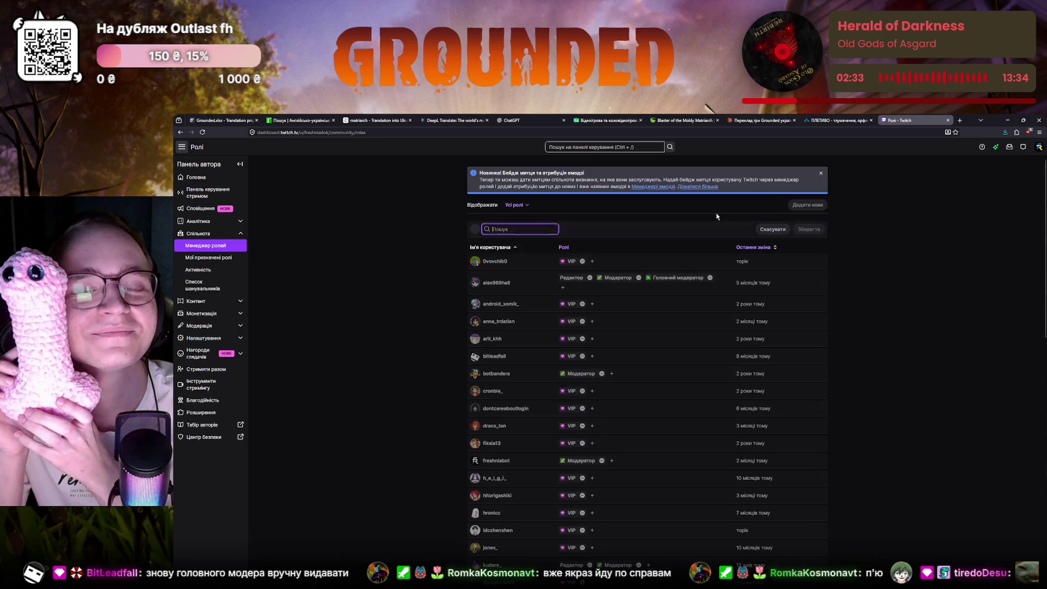
text(zukh)
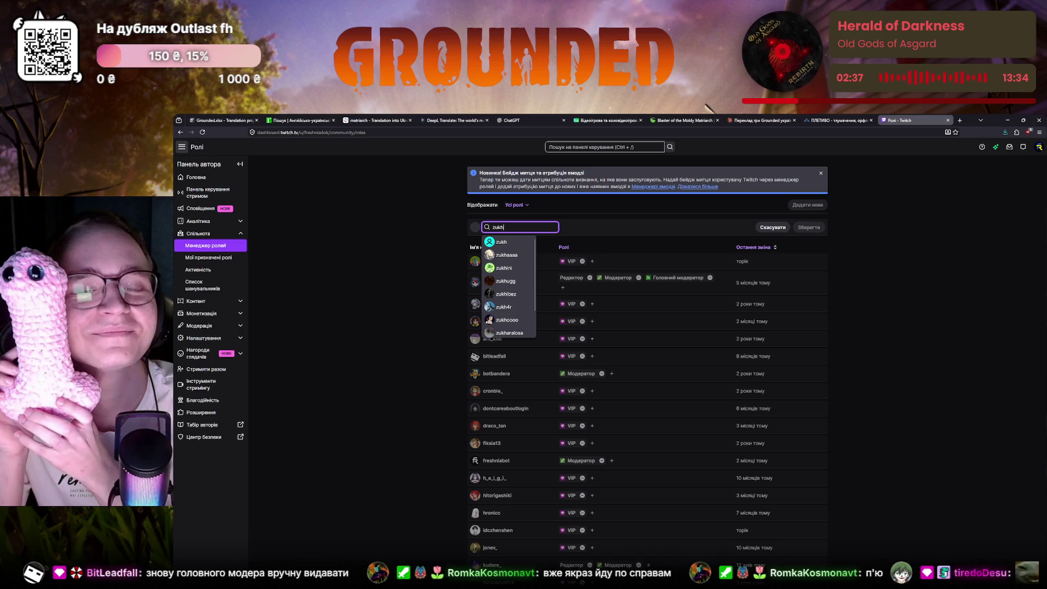
text(va)
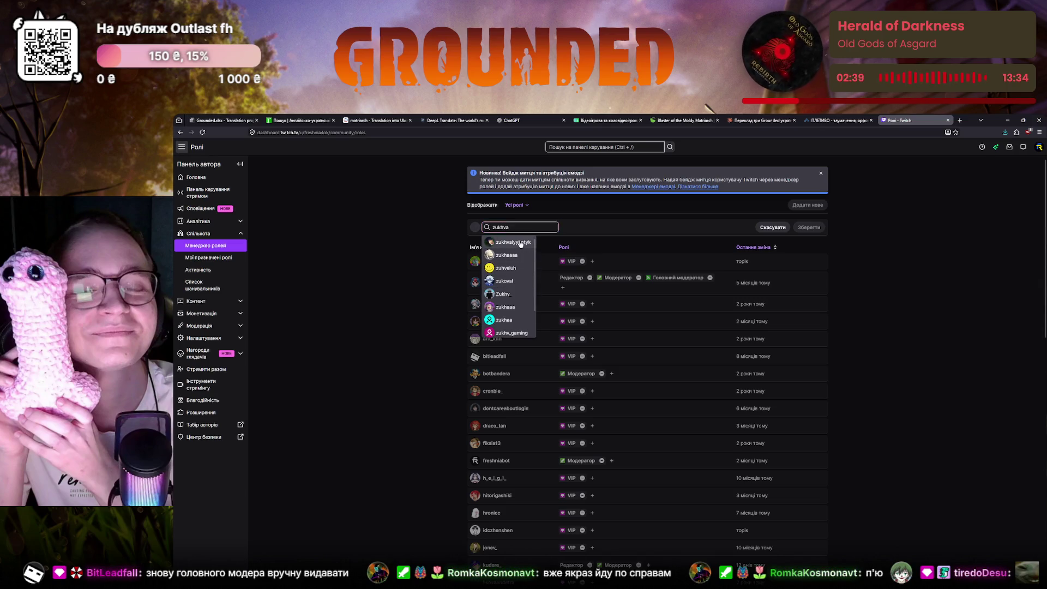
click(524, 250)
click(549, 243)
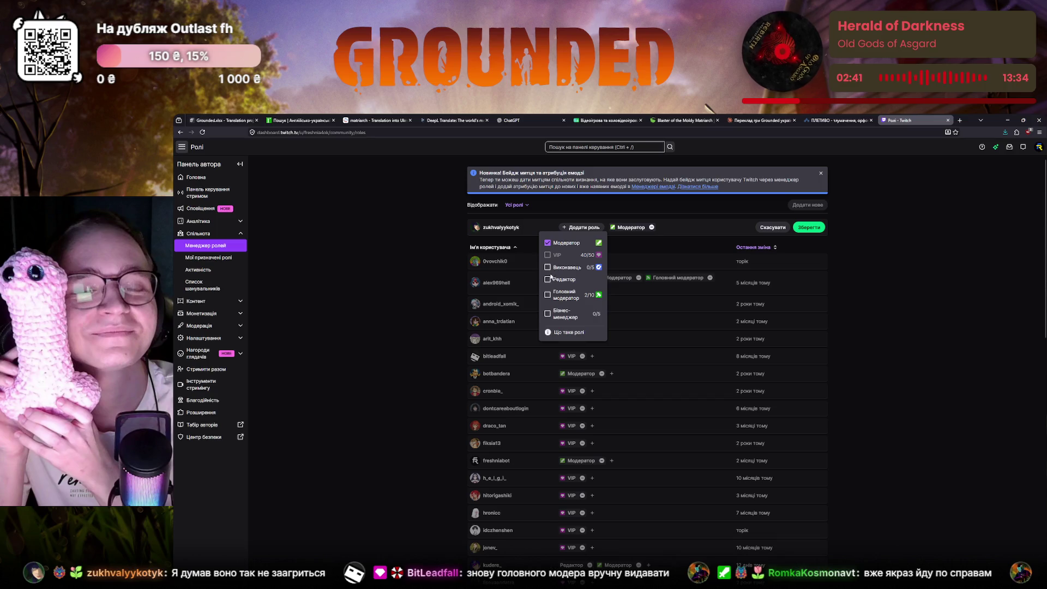
click(549, 279)
click(417, 286)
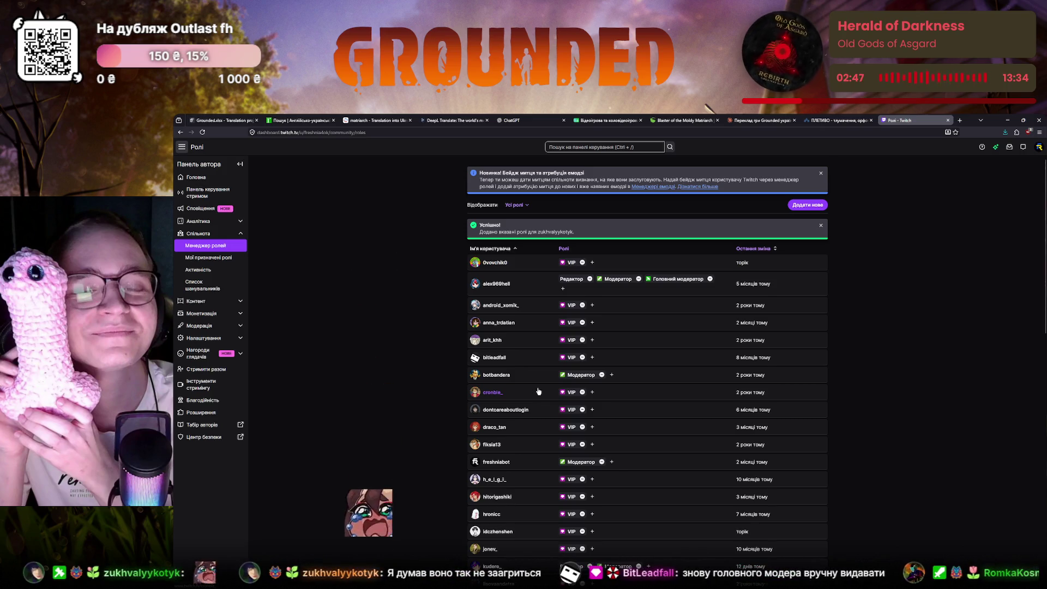
scroll(539, 391, down, 3)
scroll(536, 393, down, 5)
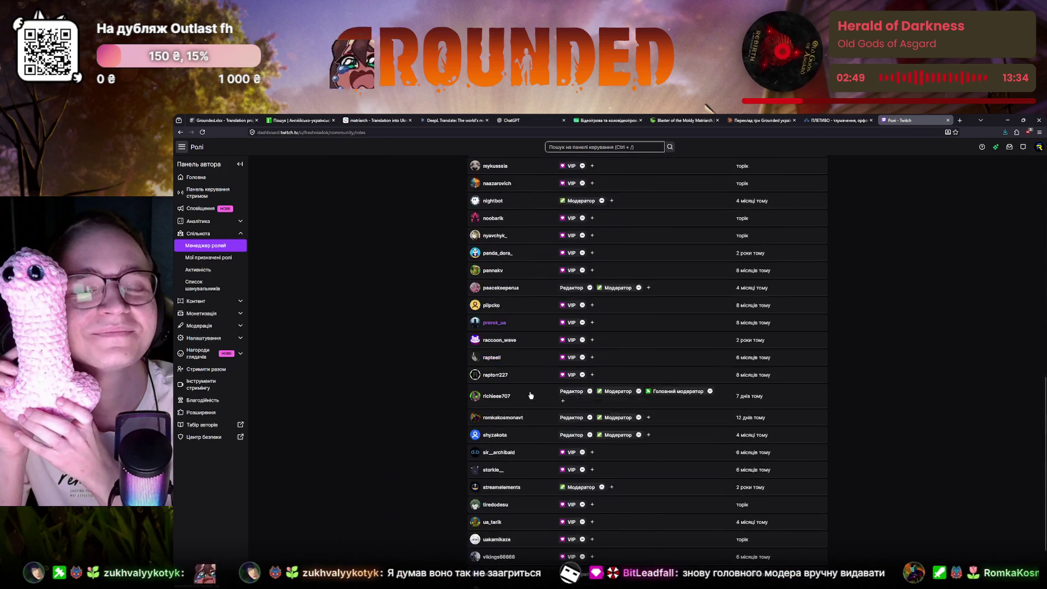
scroll(524, 368, down, 5)
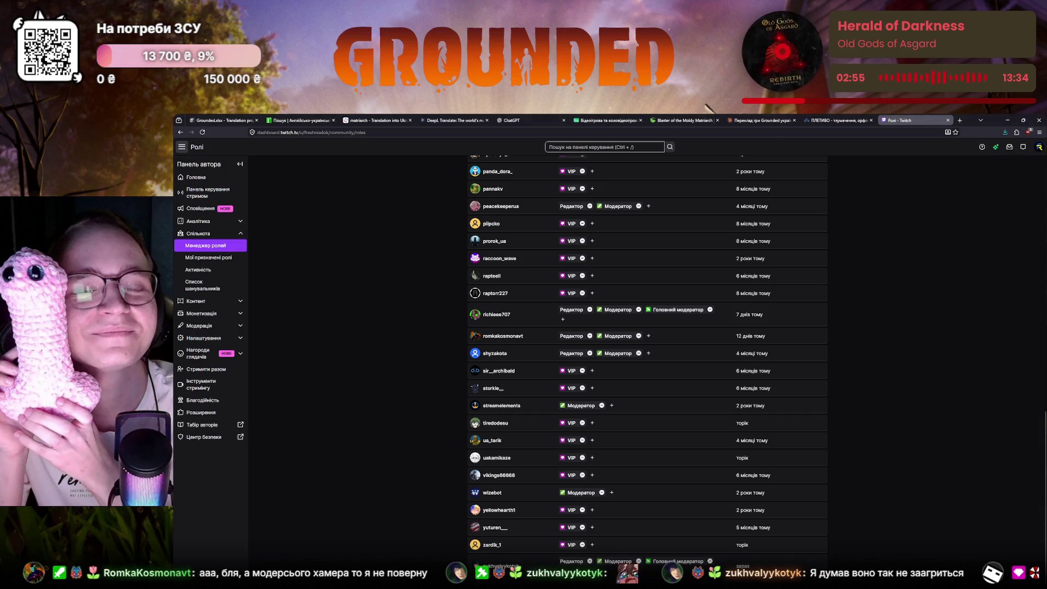
click(948, 121)
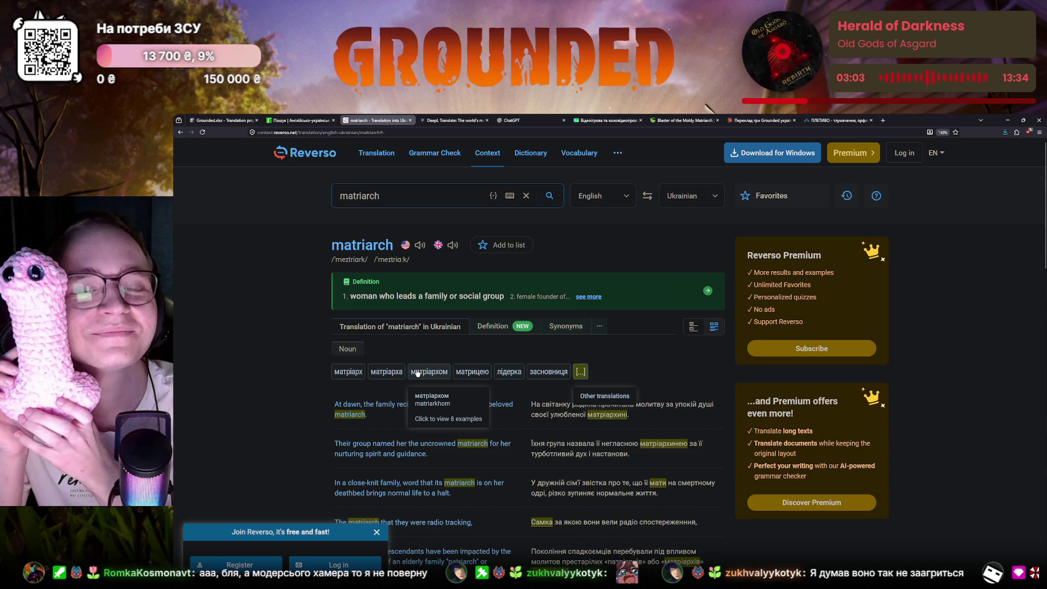
scroll(408, 368, down, 1)
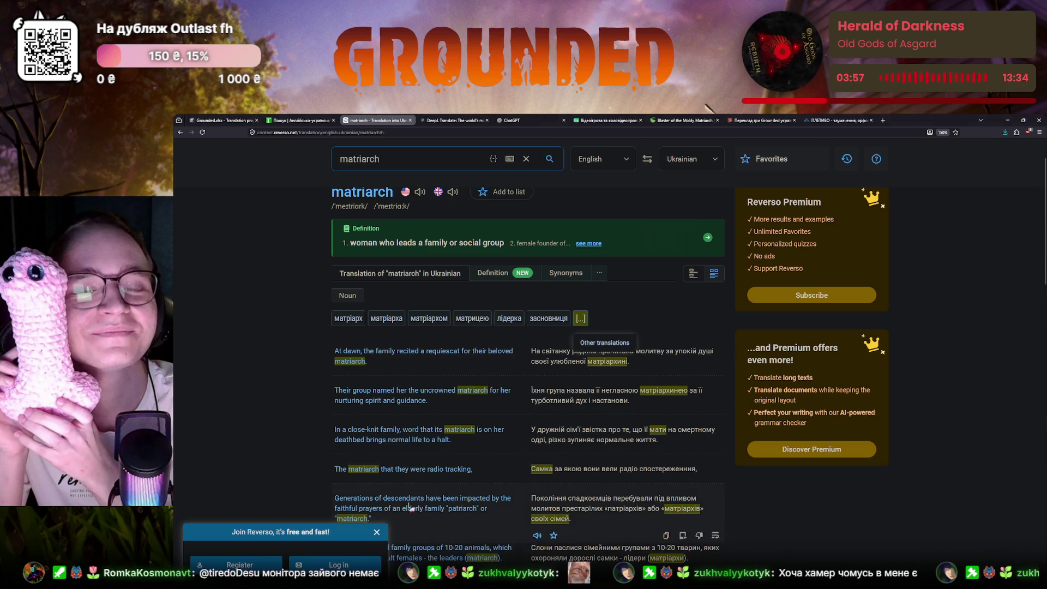
- Dismiss the Join Reverso popup and switch back to the Crowdin blaster string
click(376, 532)
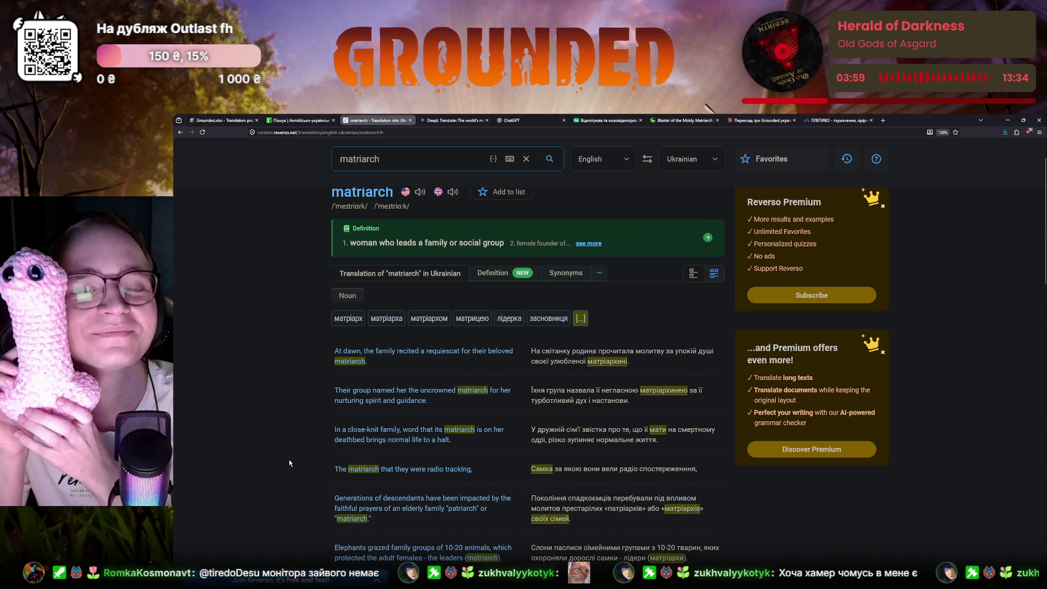
key(ctrl+1)
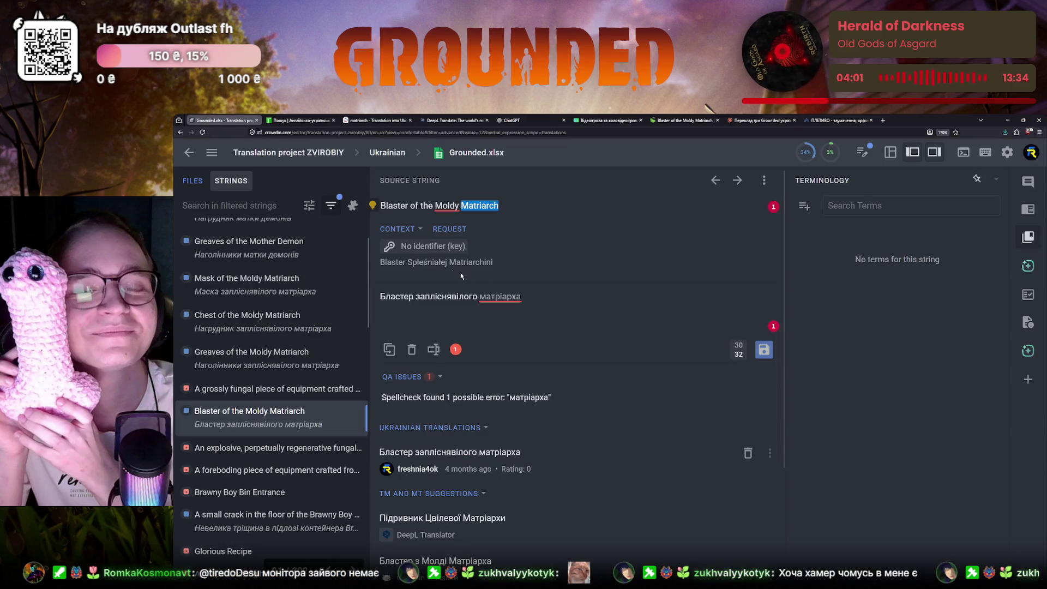
- Change the blaster translation to «Бластер заплісніявілої матріархині» and save it
click(532, 301)
key(BackSpace)
text(и)
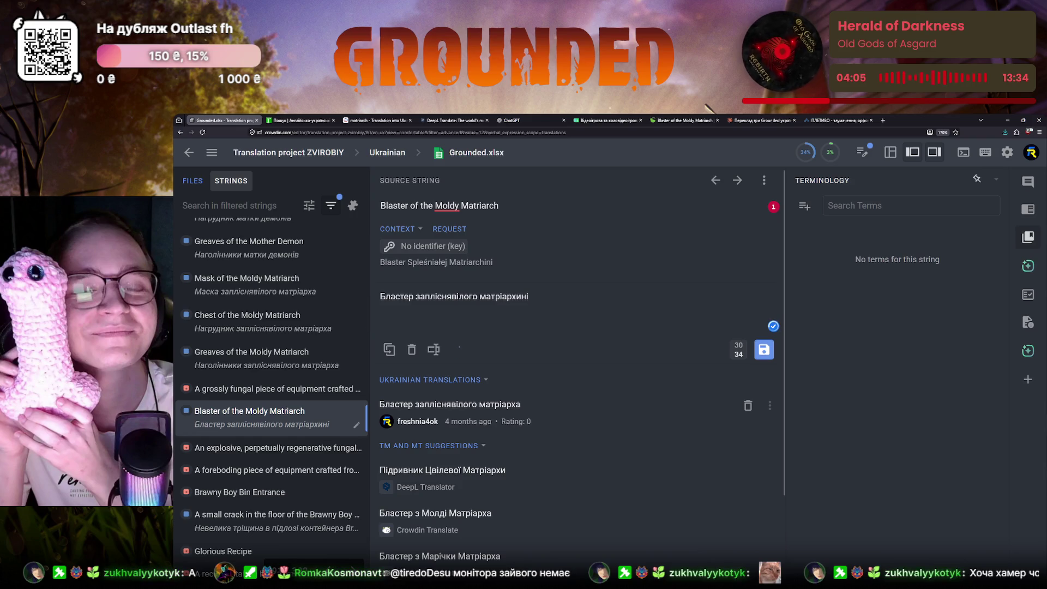
text(ні)
key(BackSpace)
key(BackSpace)
key(BackSpace)
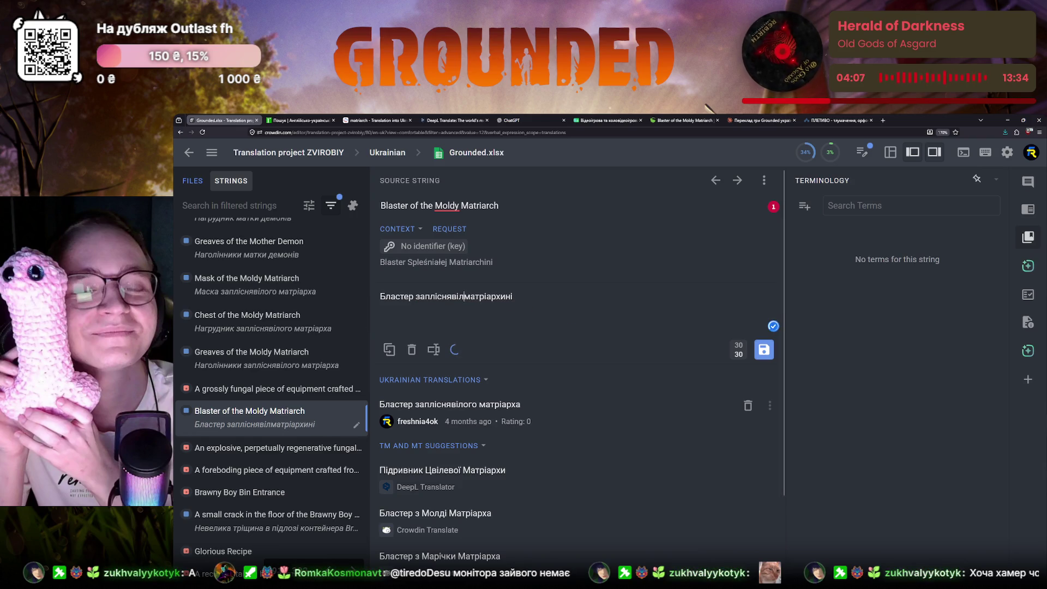
text(ої)
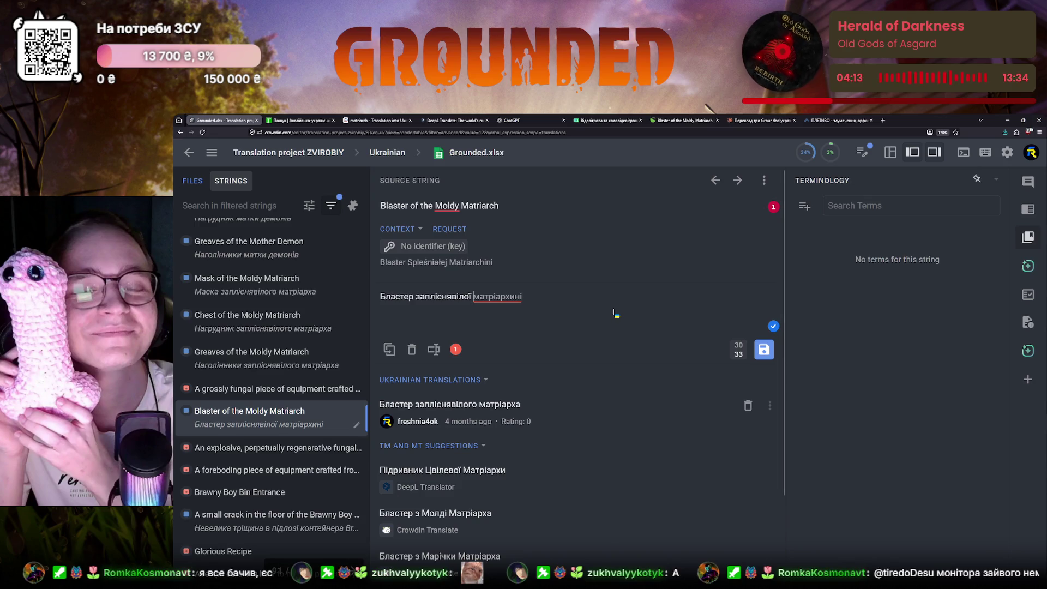
click(762, 350)
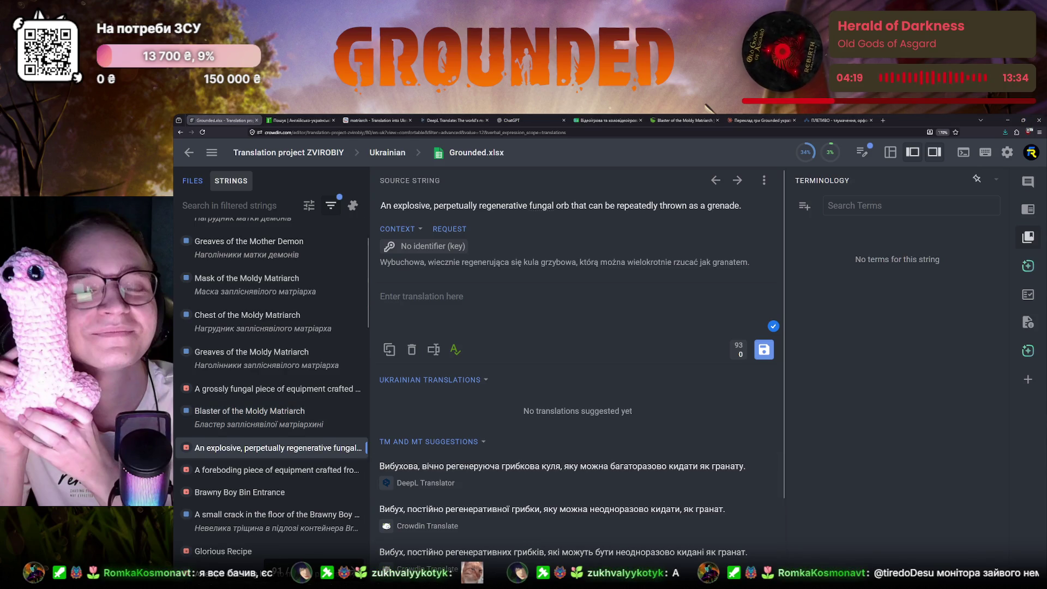
- Open the untranslated 'A grossly fungal piece of equipment…' string
click(269, 392)
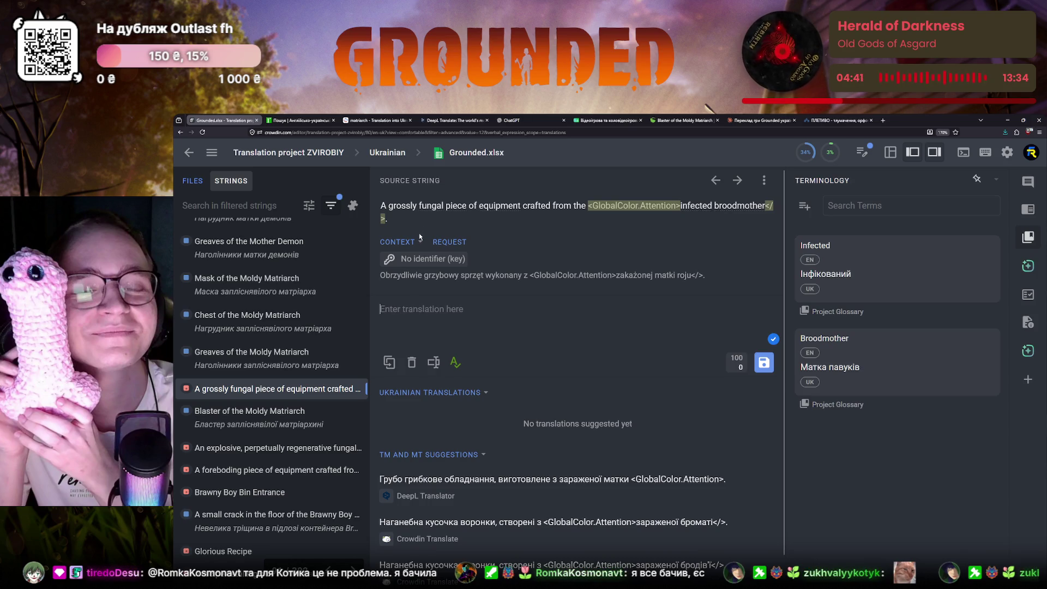
- Look up 'grossly' in Reverso (грубо, вкрай, надзвичайно) and return to the Crowdin fungal string
double_click(403, 206)
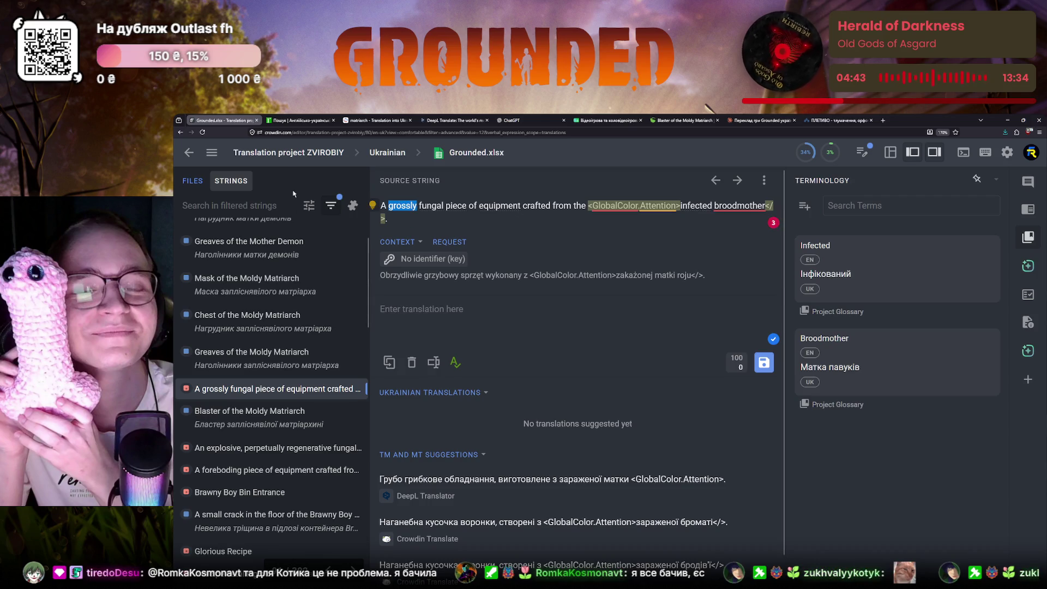
click(311, 120)
scroll(239, 265, up, 3)
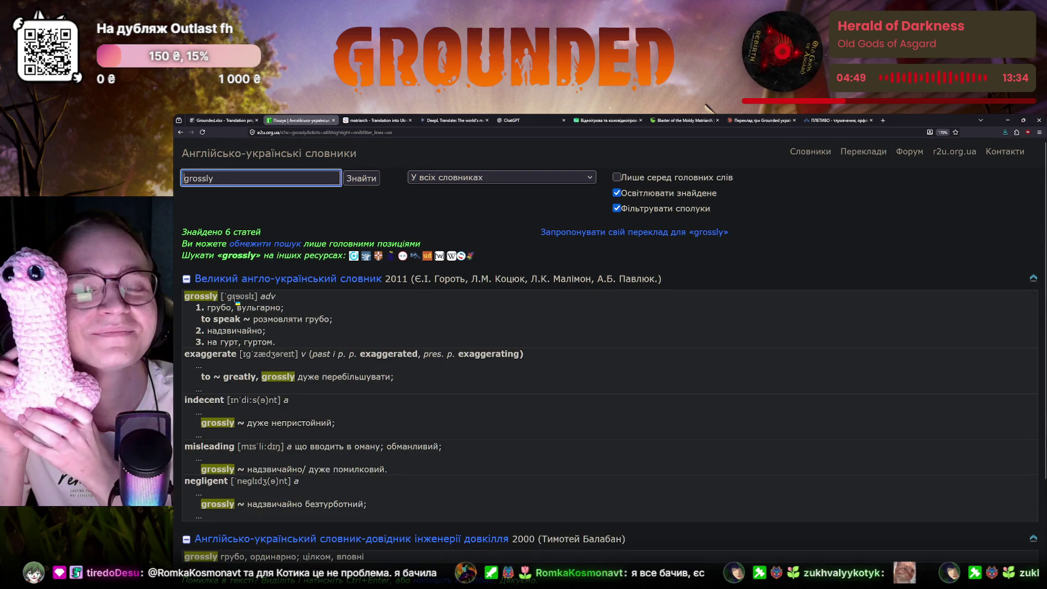
scroll(237, 301, down, 3)
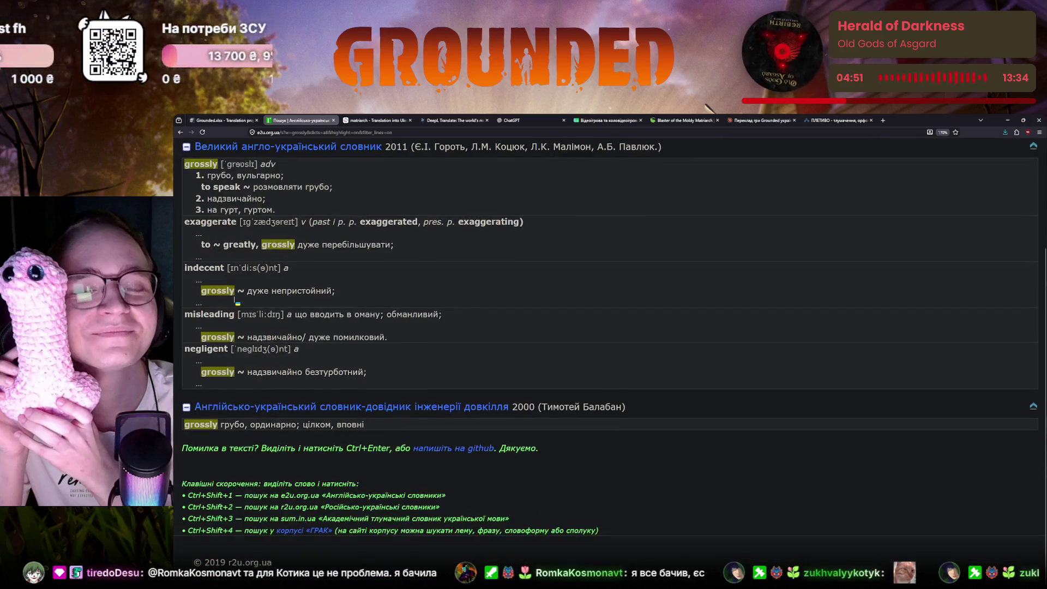
click(376, 121)
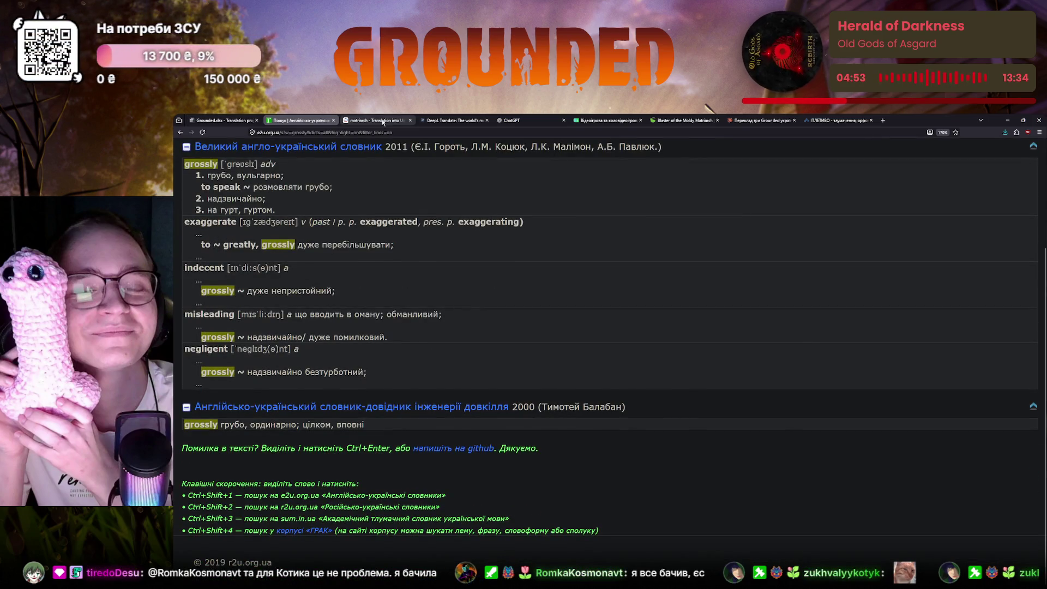
click(407, 200)
text(grossly)
key(Return)
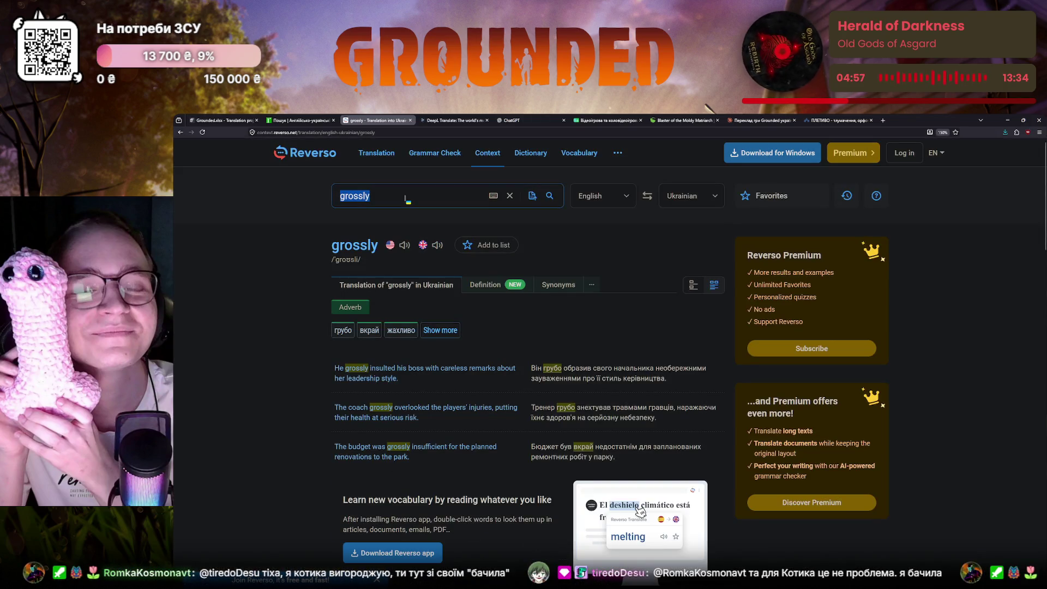
click(216, 119)
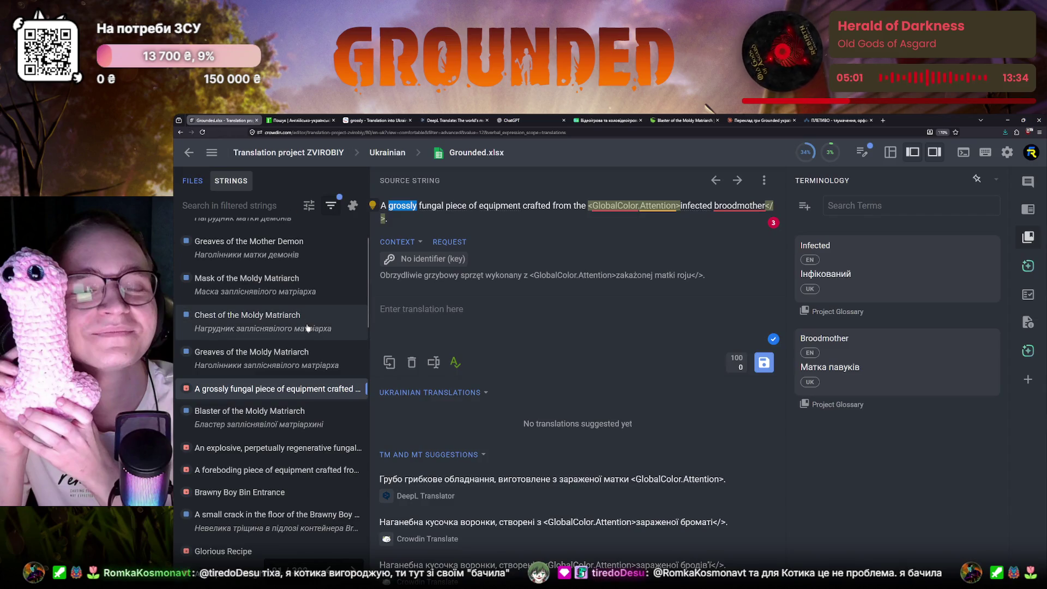
- Copy the feminine wording from the Blaster string and filter the list by 'matriarch'
click(264, 286)
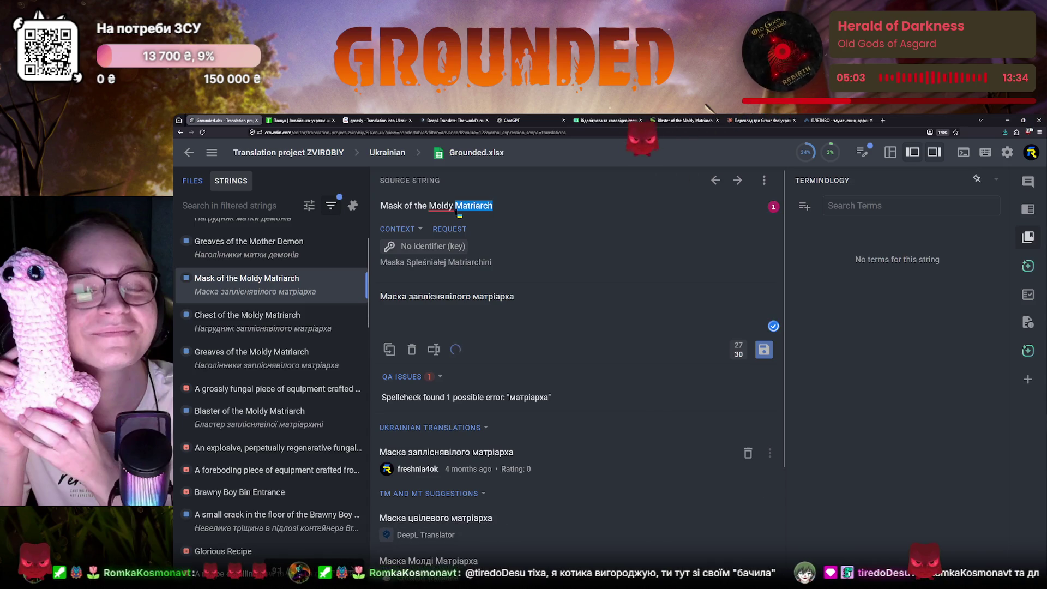
click(262, 414)
drag(522, 296, 435, 297)
click(235, 210)
text(matriarch)
key(Return)
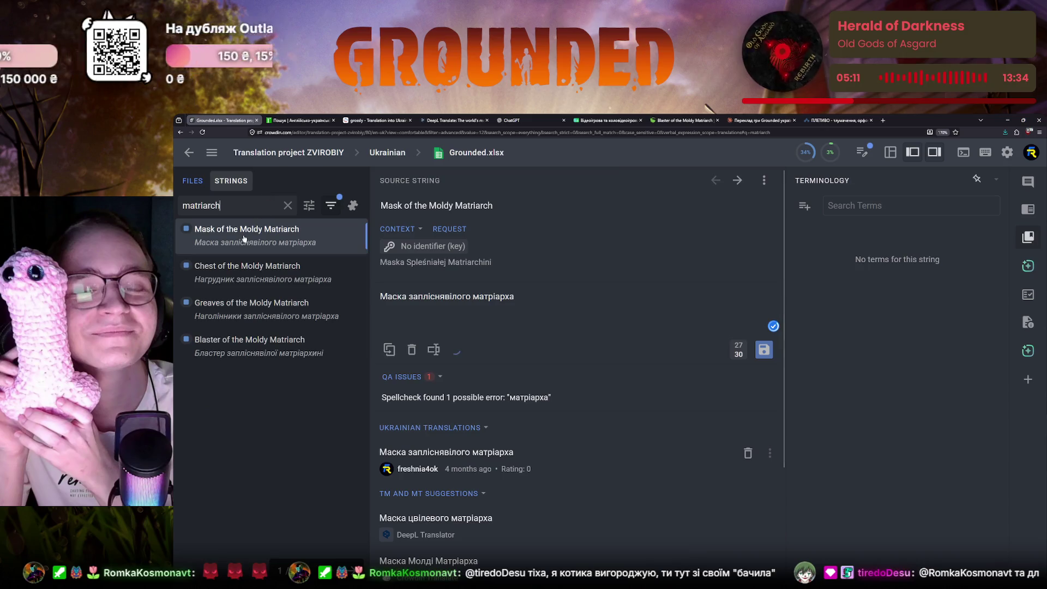
- Replace the masculine words with «заплісніявілої матріархині» in Mask, Chest and Greaves, save each, and clear the filter
drag(515, 298, 409, 300)
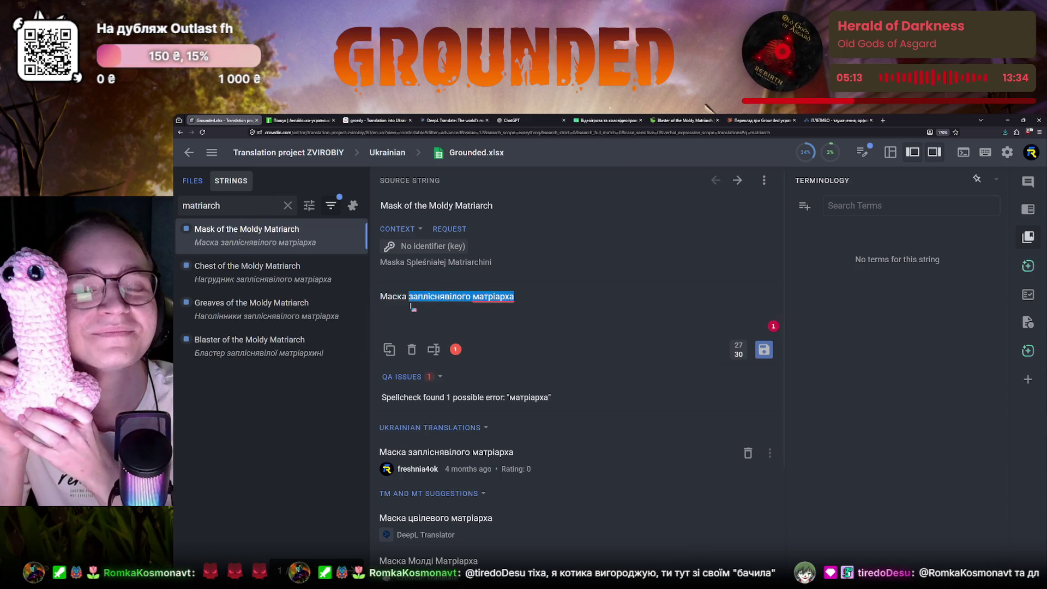
text(запліснявілої матріархині)
click(763, 349)
drag(531, 298, 435, 303)
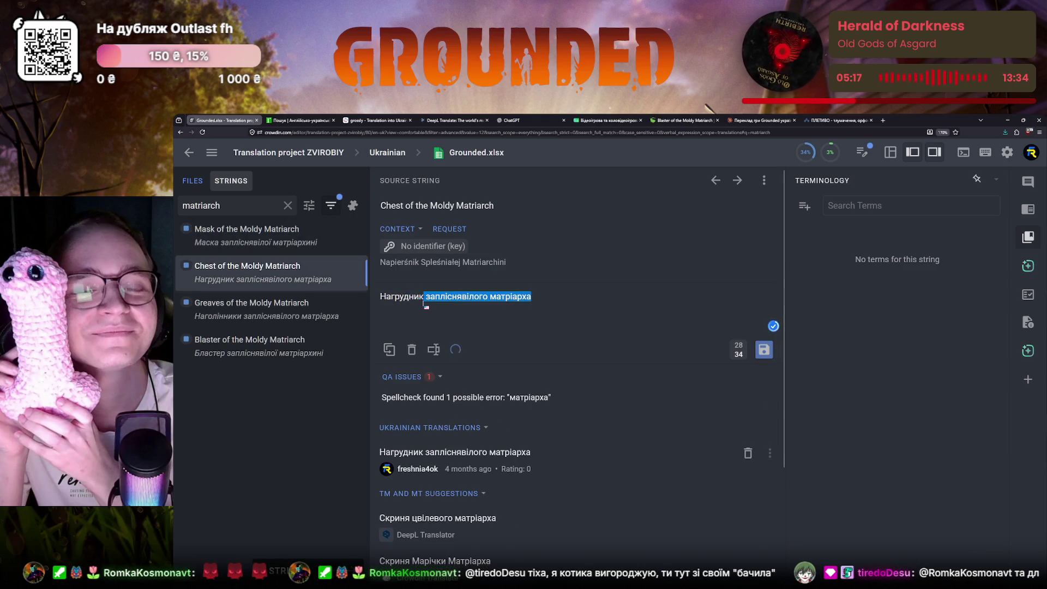
text(запліснявілої матріархині)
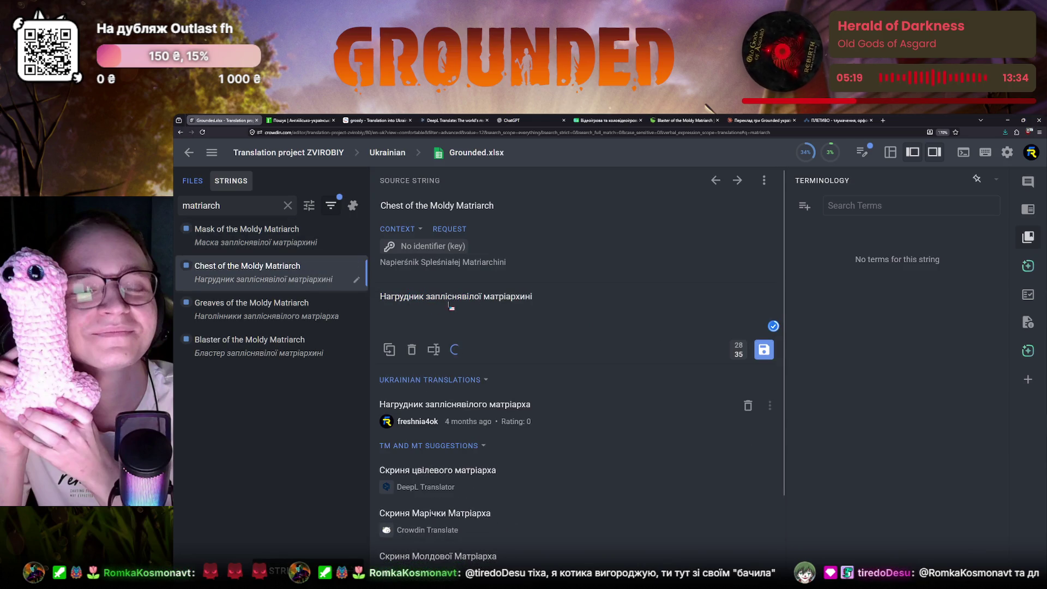
key(ctrl+Return)
drag(540, 298, 436, 305)
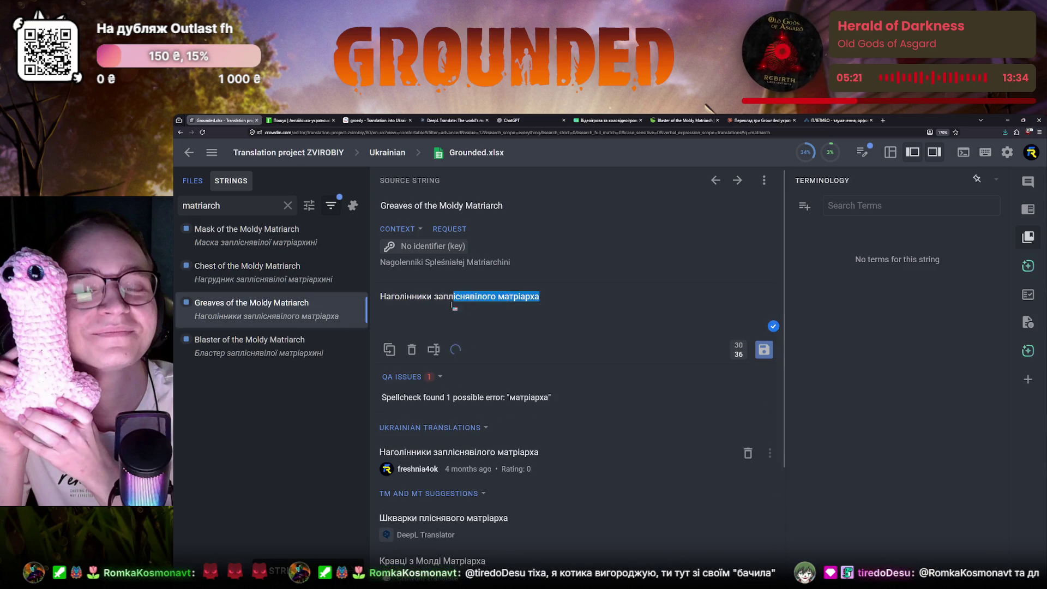
click(764, 349)
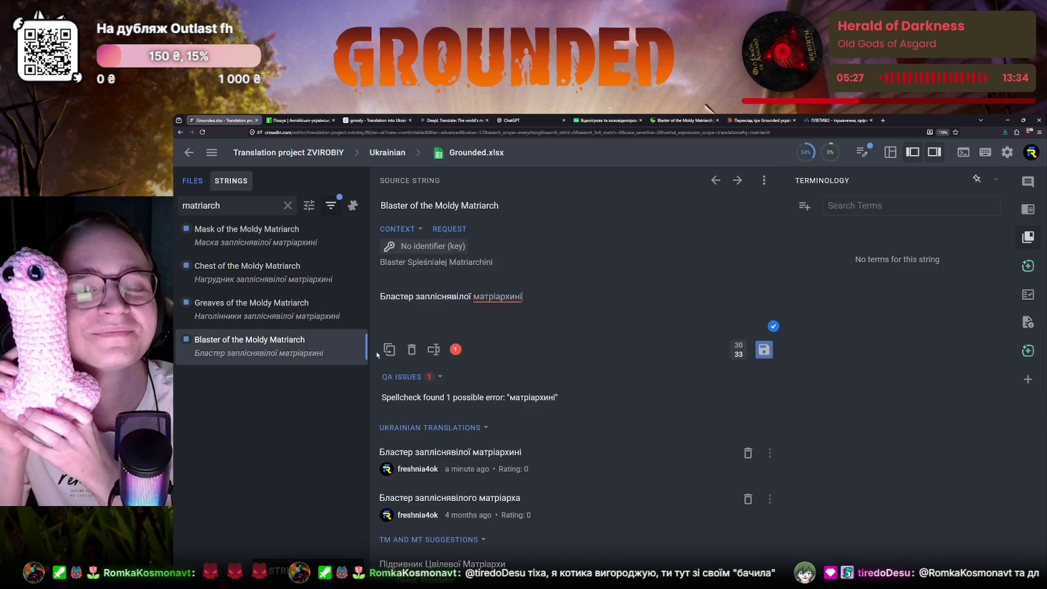
click(296, 240)
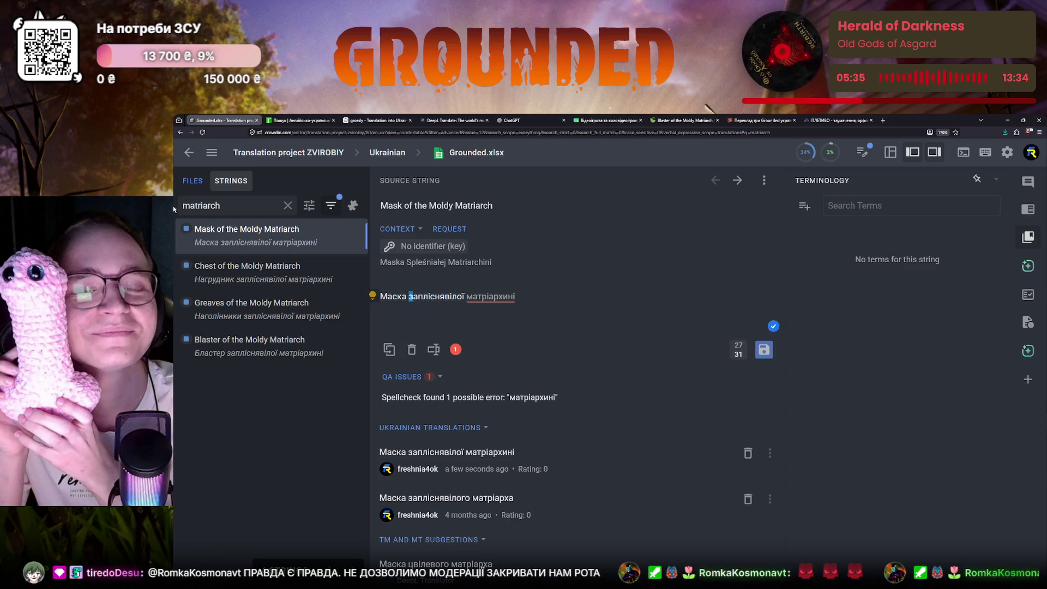
click(287, 205)
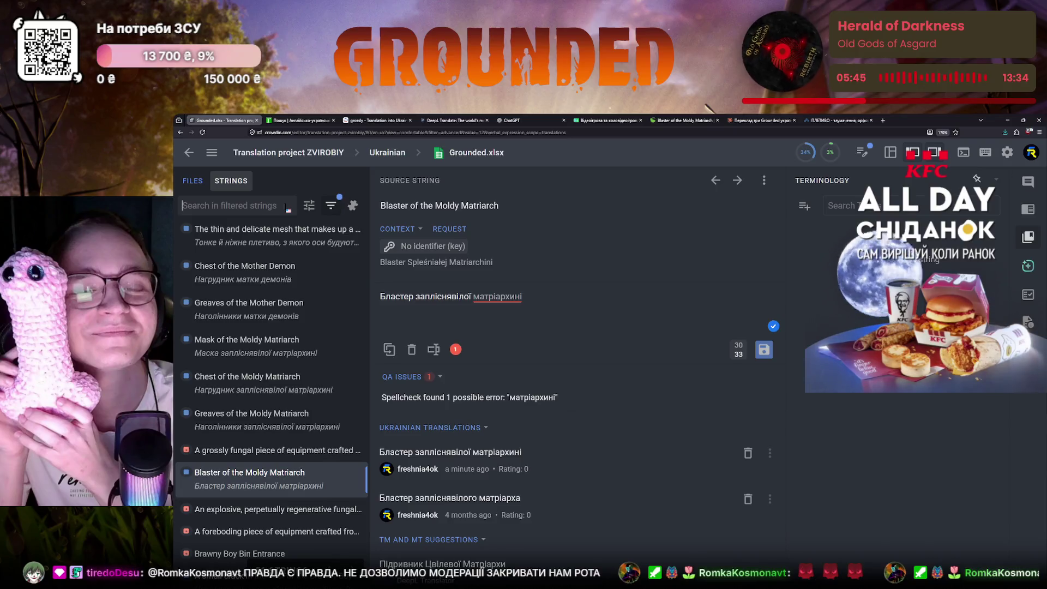
- Open Chest of the Mother Demon and select the Polish word Skrzynia in its context line
click(245, 271)
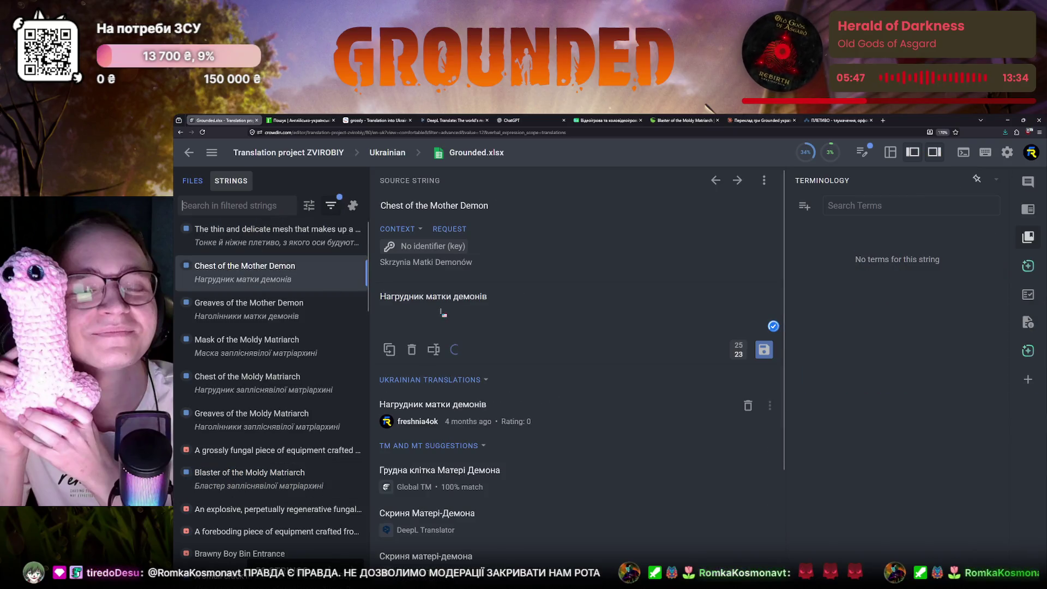
click(427, 296)
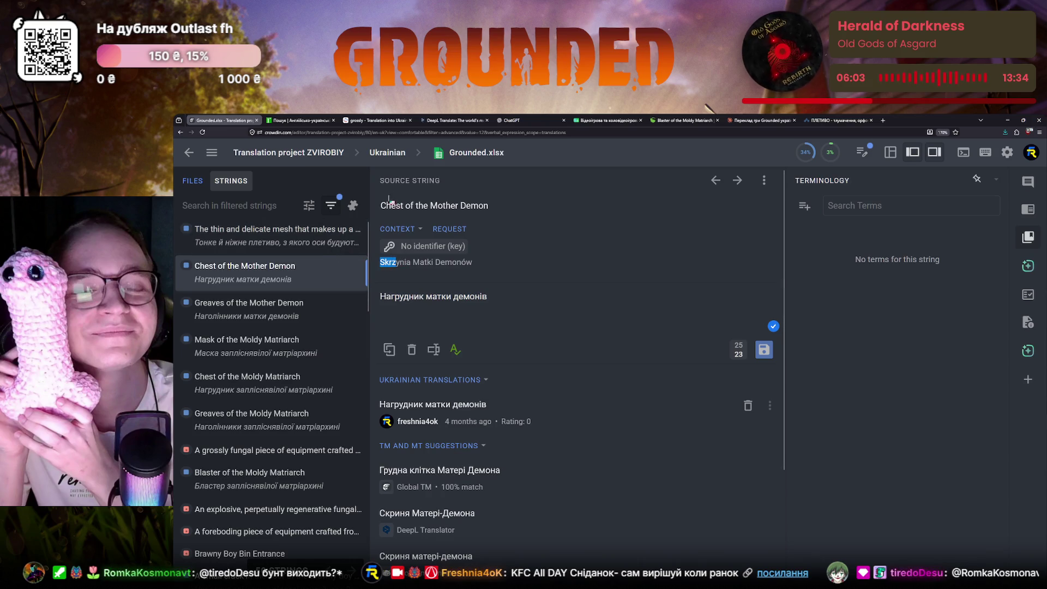
triple_click(394, 262)
triple_click(394, 263)
double_click(394, 262)
double_click(394, 263)
key(ctrl+c)
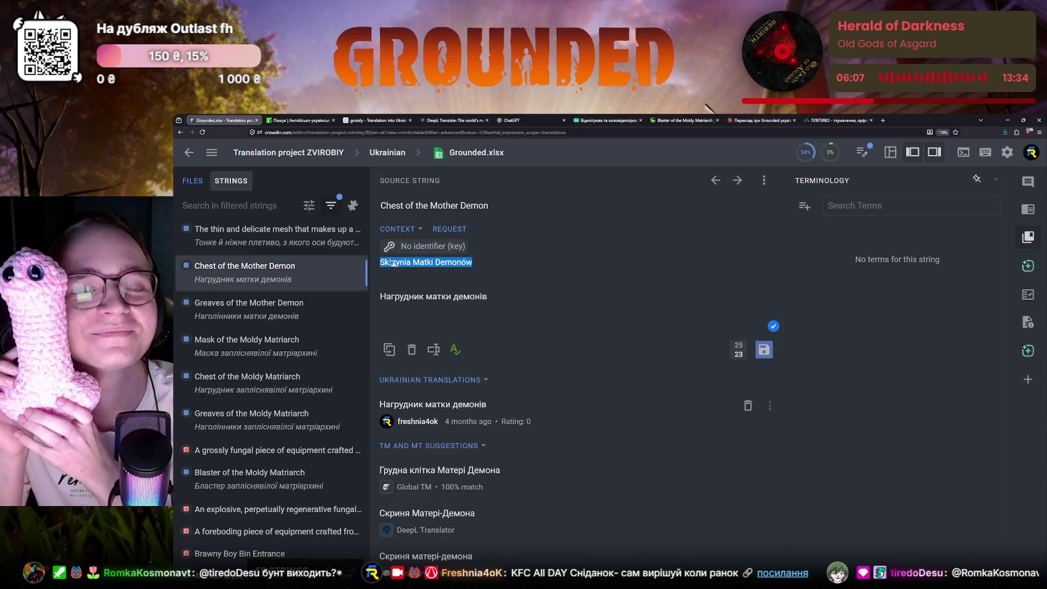
click(394, 263)
- Paste Skrzynia into a cleared DeepL source box to get its Ukrainian rendering
click(454, 121)
click(502, 296)
key(ctrl+v)
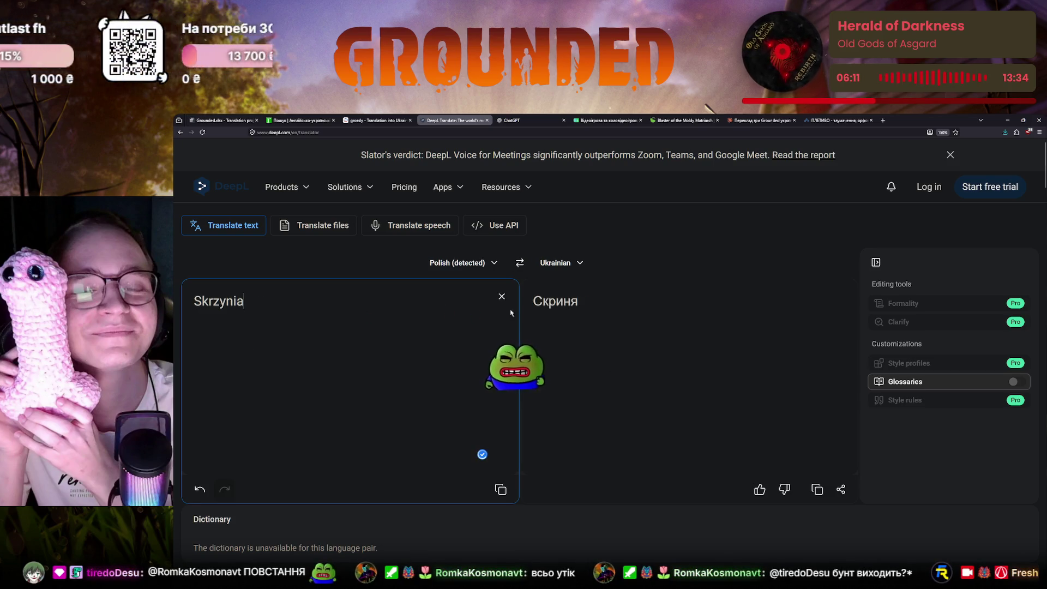
- Clear DeepL after reading «Скриня» and return to the Crowdin editor
click(499, 298)
click(221, 120)
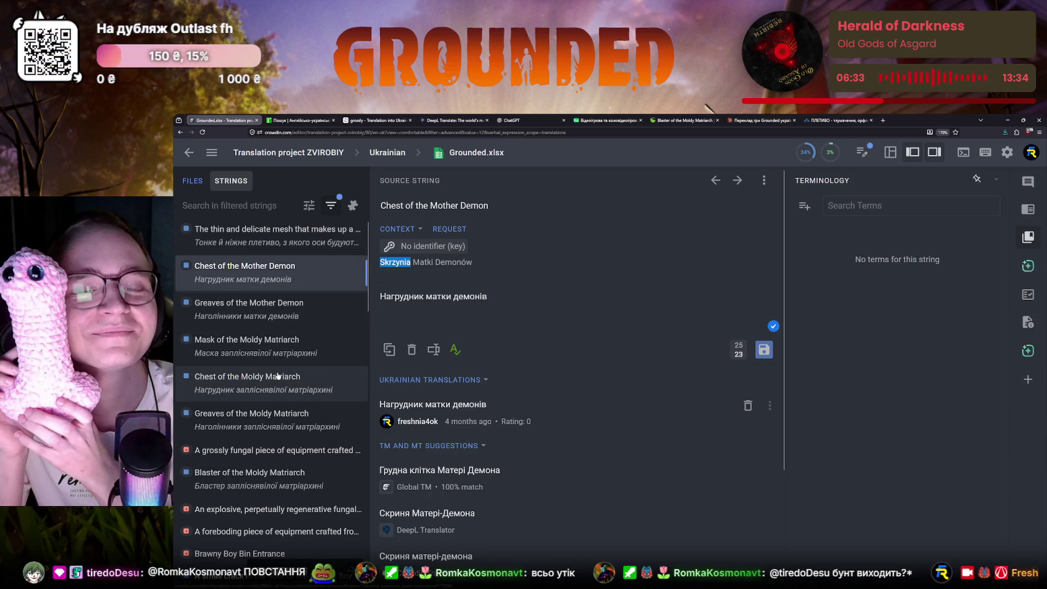
- Reopen the untranslated grossly fungal equipment string
click(278, 451)
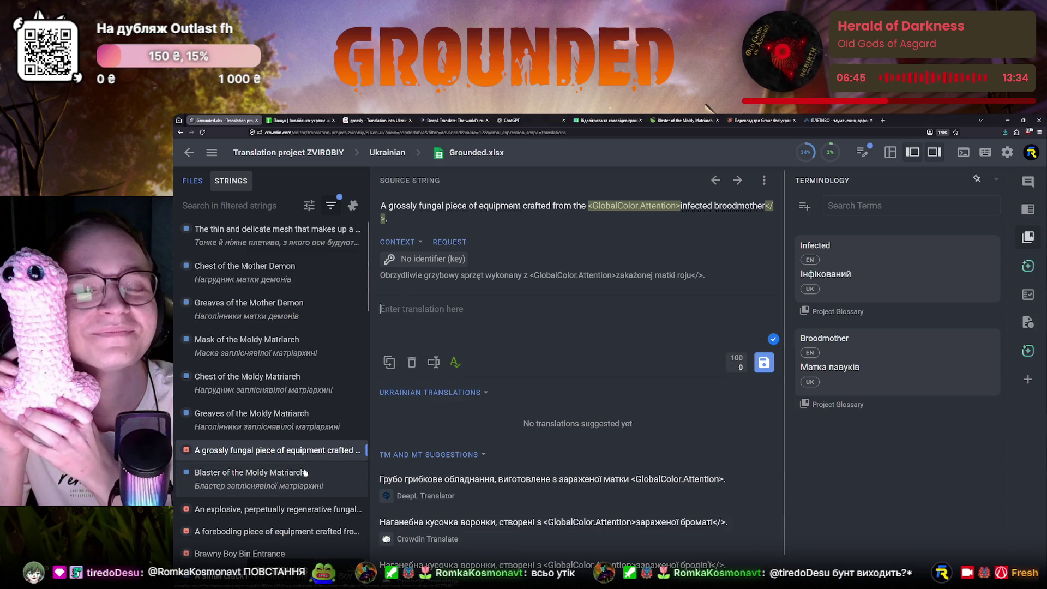
scroll(305, 472, down, 1)
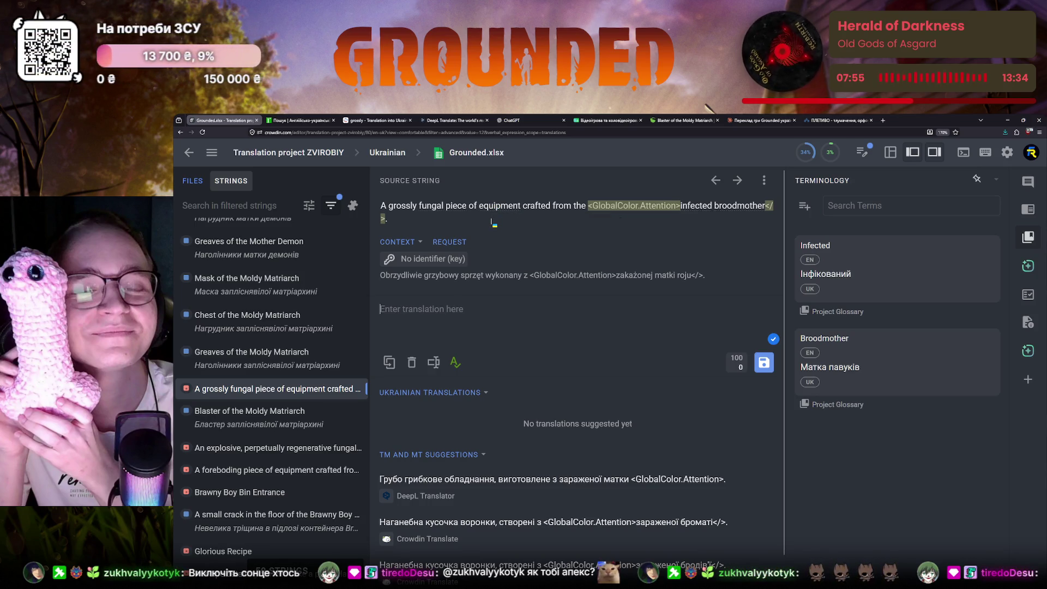
click(301, 121)
click(374, 120)
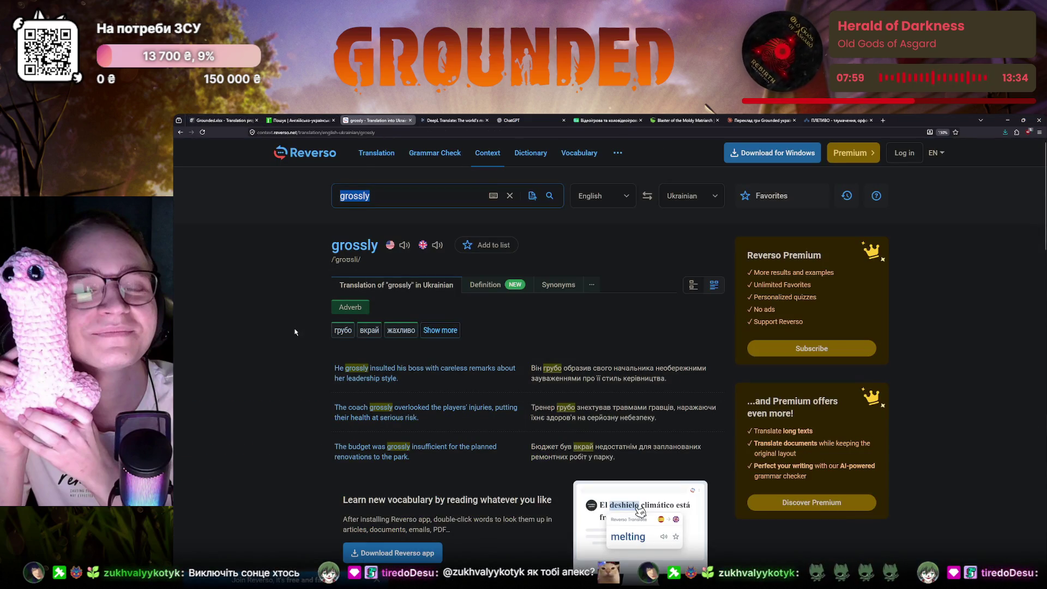
click(229, 121)
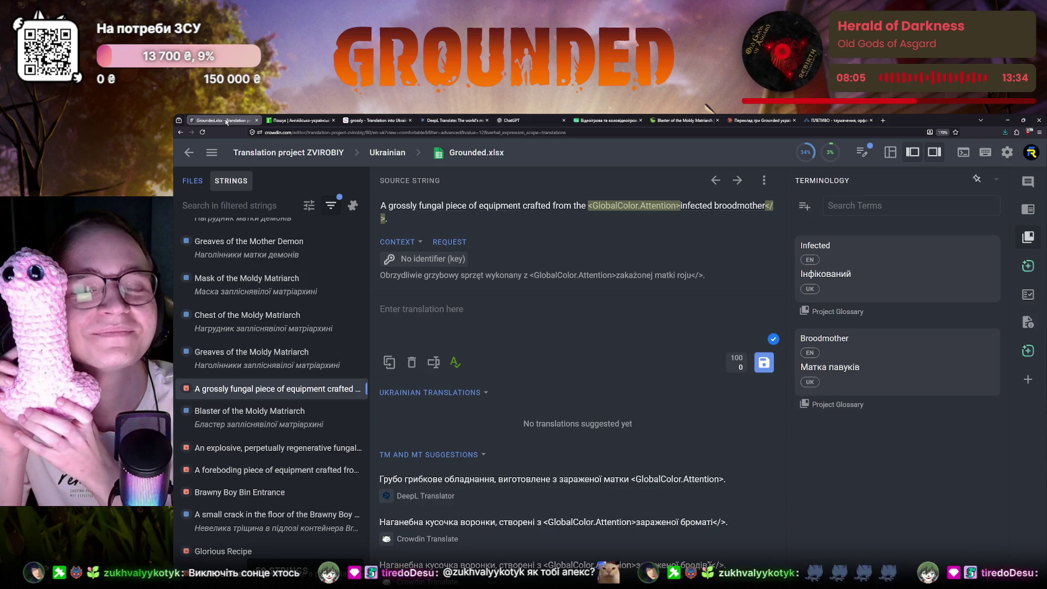
- Translate the Polish Obrzydliwie in DeepL, getting «Огидно», then clear it
double_click(397, 275)
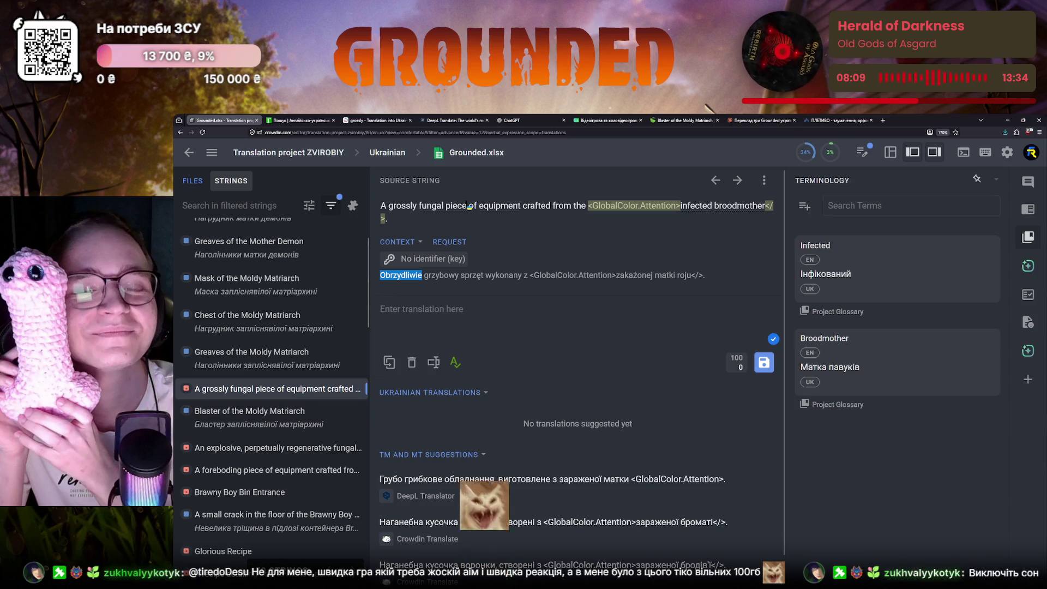
key(ctrl+c)
key(ctrl+4)
key(ctrl+v)
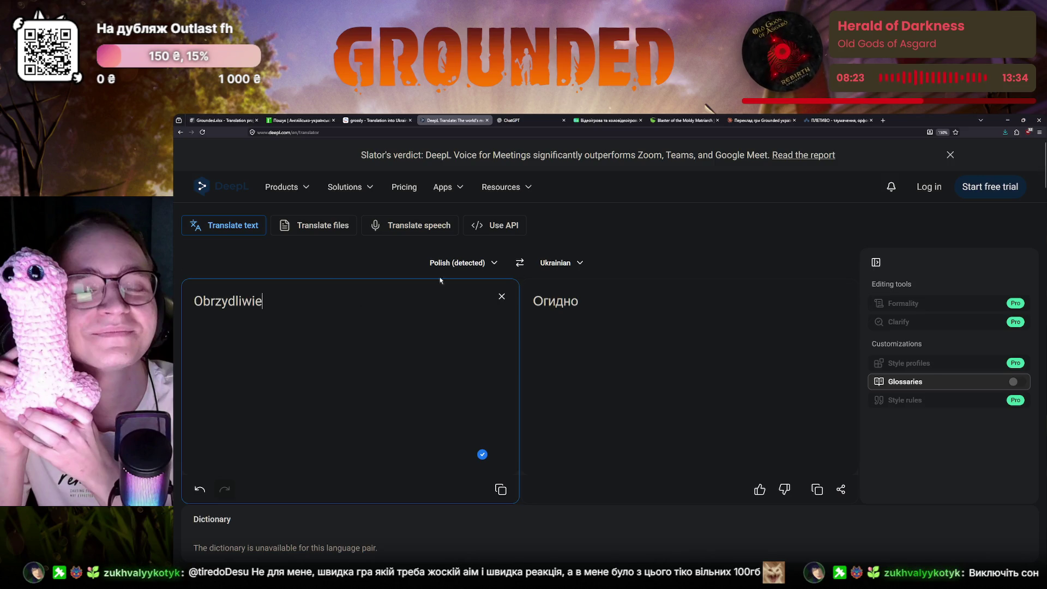
click(502, 296)
- Return to the Crowdin fungal string's translation field, then bring up the e2u results for grossly
click(219, 120)
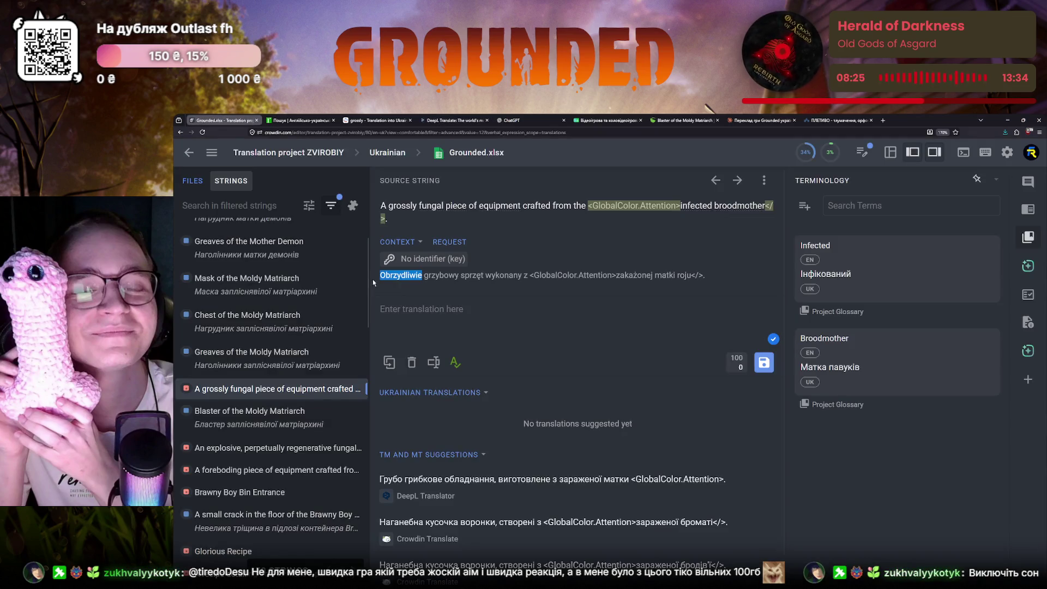
click(422, 306)
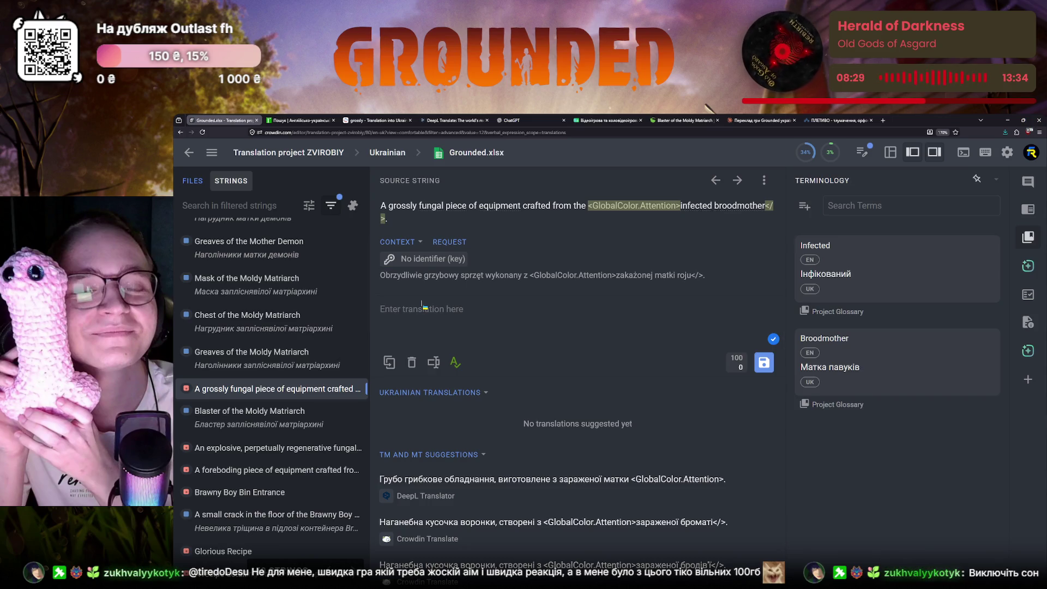
click(298, 121)
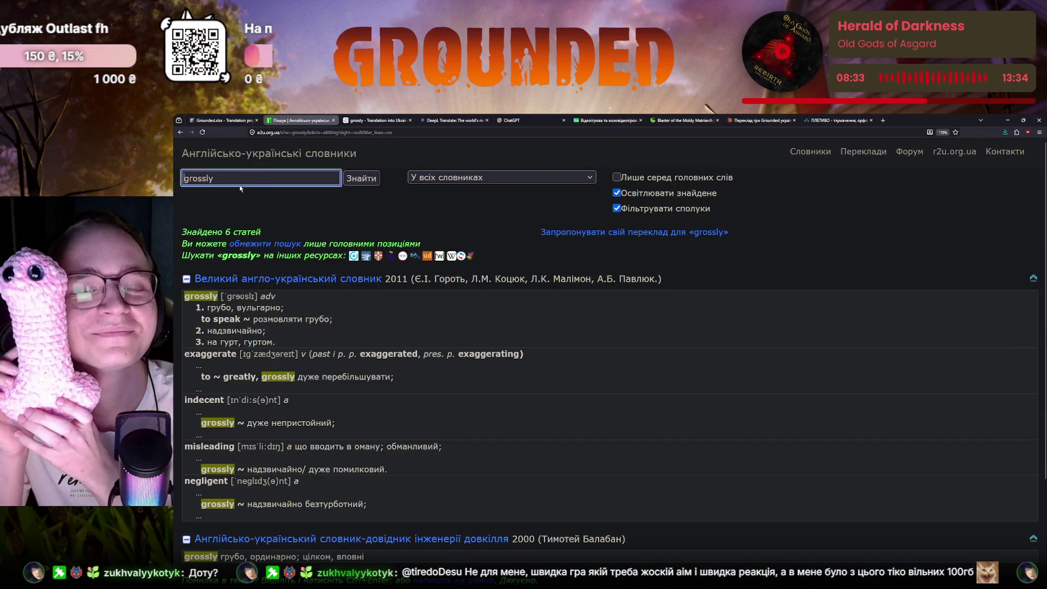
- Search the e2u.org.ua dictionaries for 'gross' instead of 'grossly'
key(BackSpace)
key(BackSpace)
key(Return)
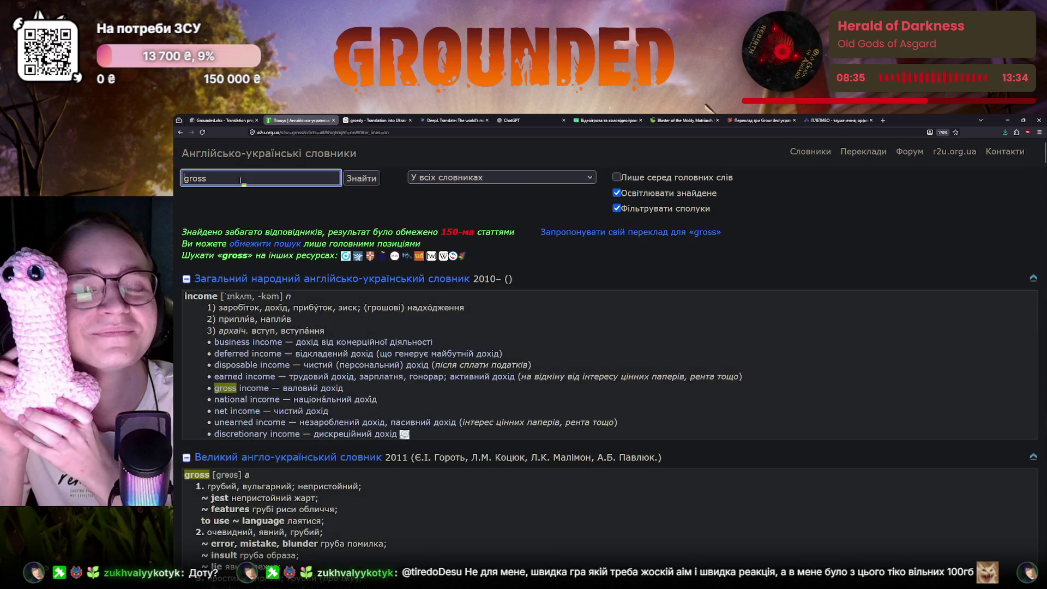
scroll(218, 365, down, 2)
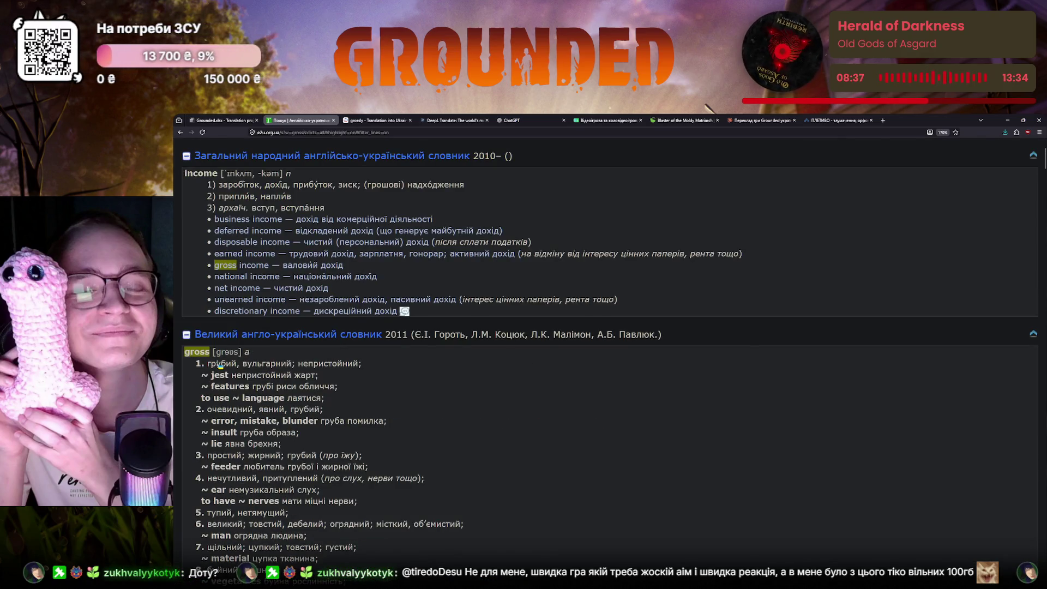
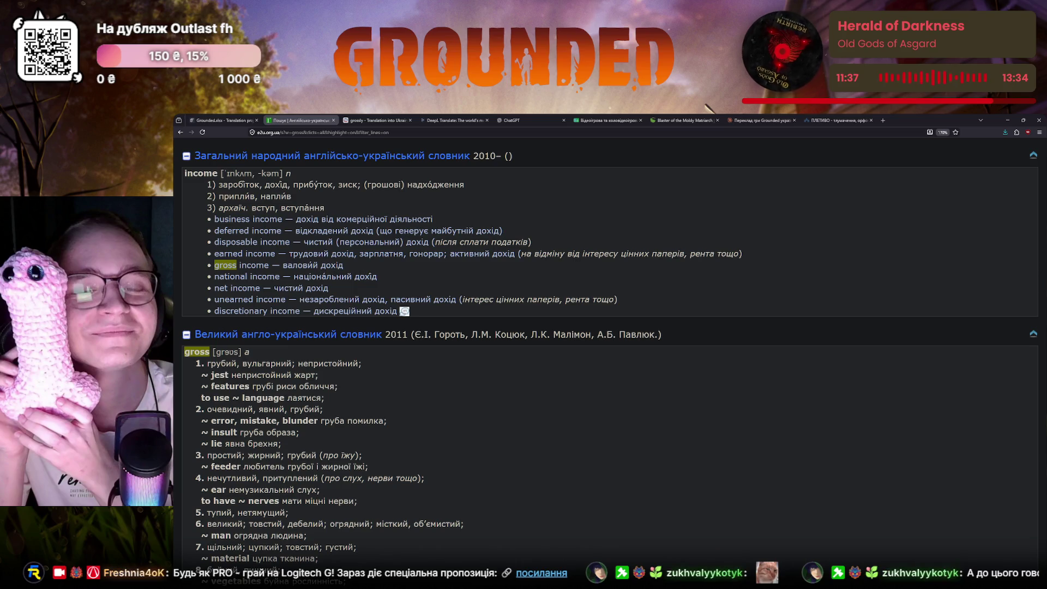
scroll(359, 469, up, 1)
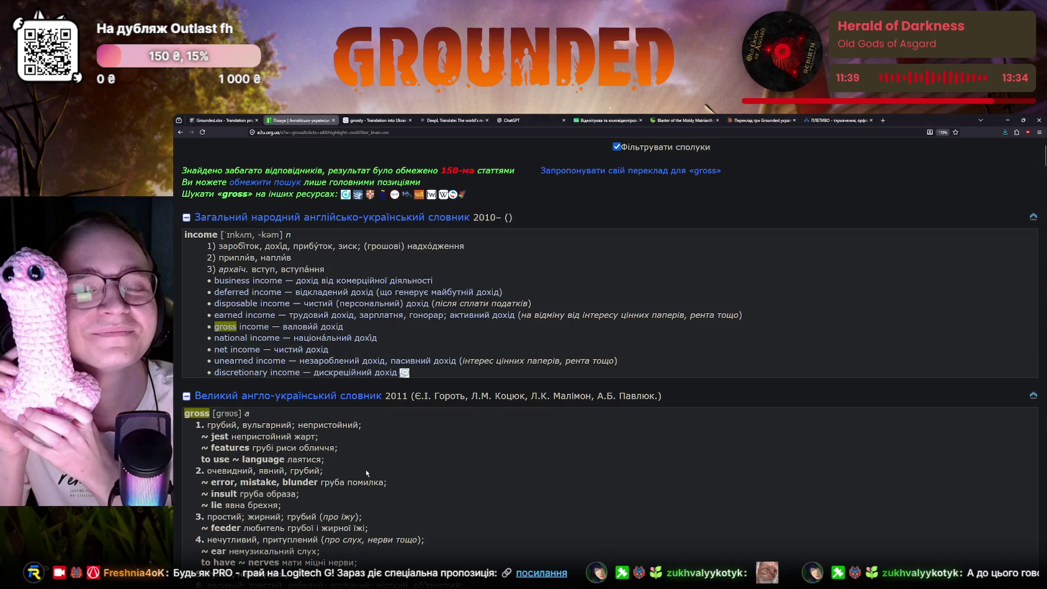
scroll(360, 469, down, 3)
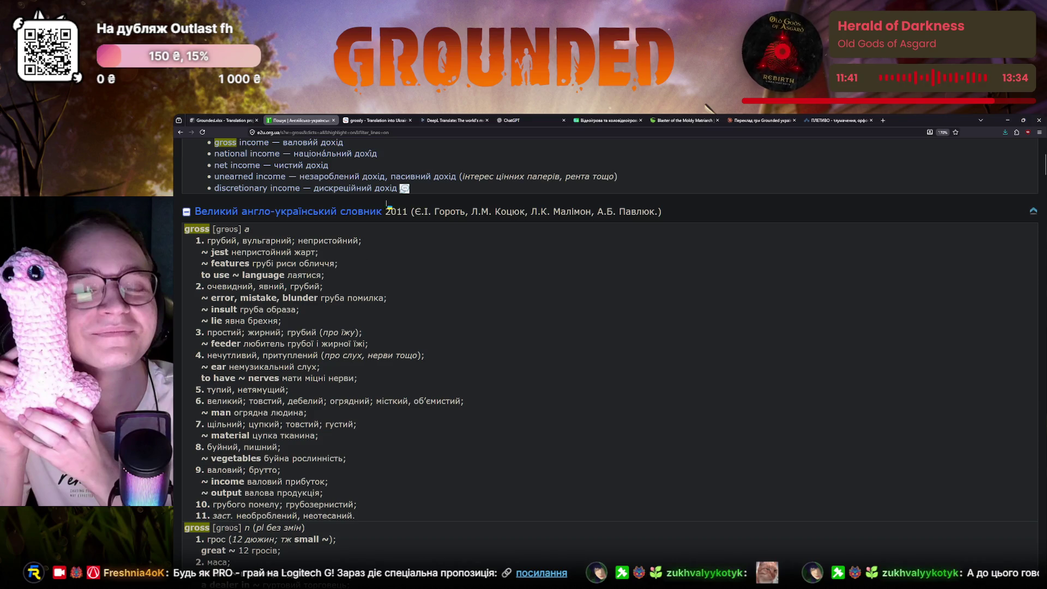
- Look up 'gross' in Reverso Context, then return to the Crowdin editor
click(376, 121)
key(BackSpace)
key(BackSpace)
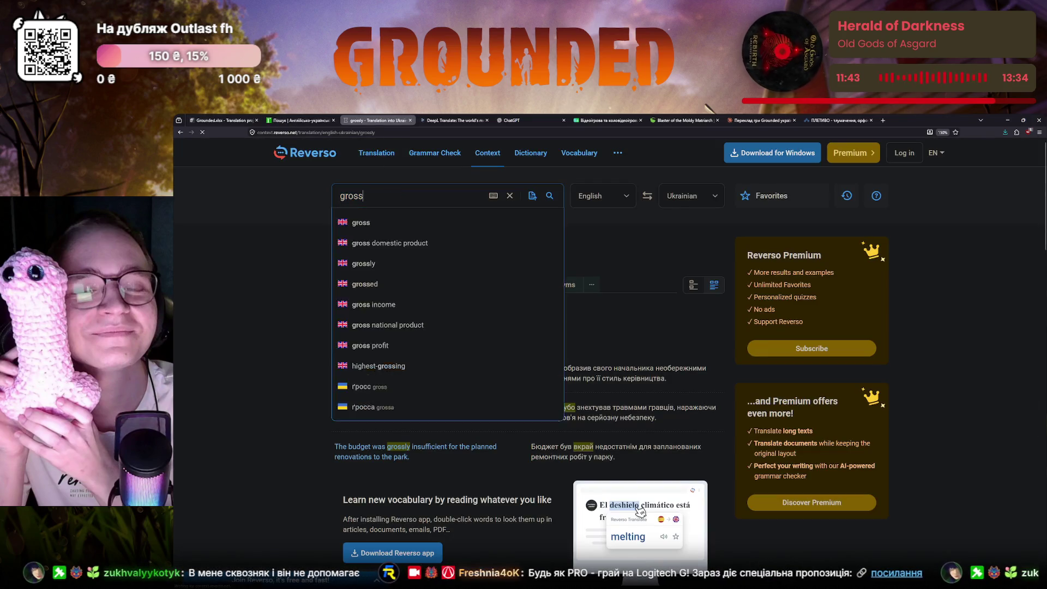
key(Return)
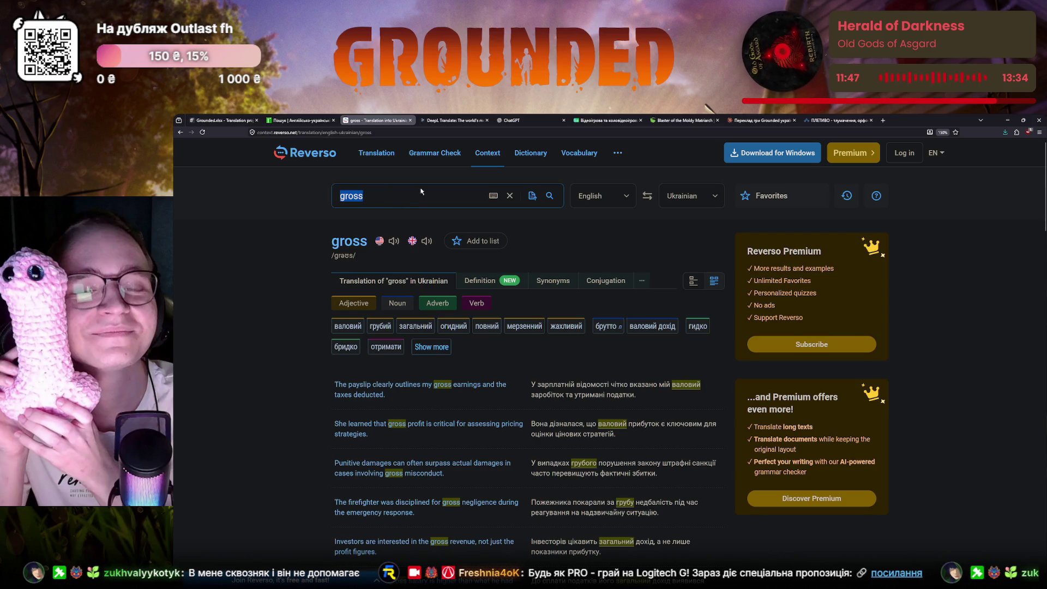
click(215, 119)
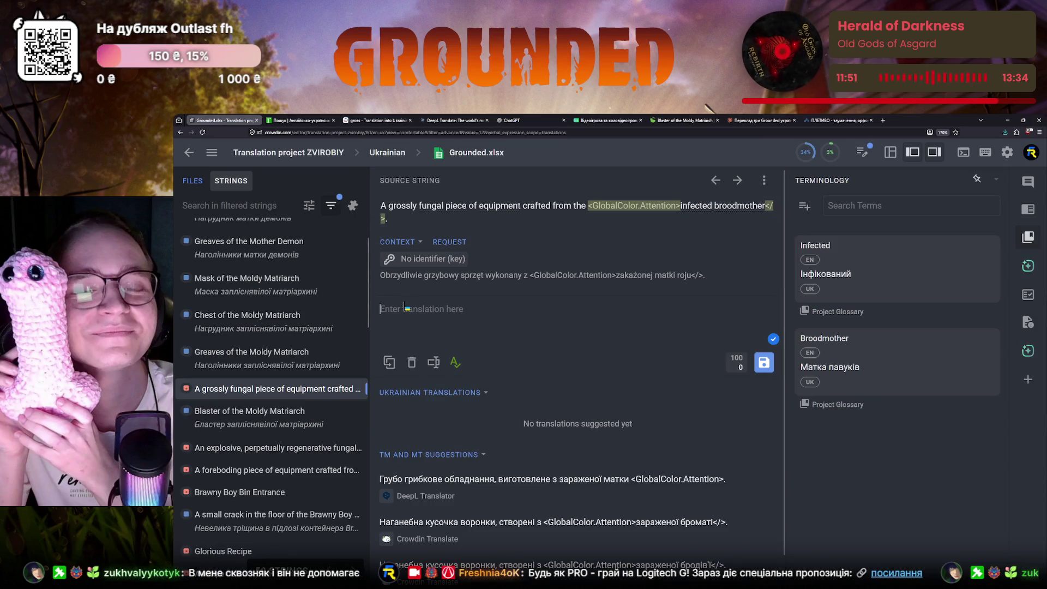
text(Мерзенний)
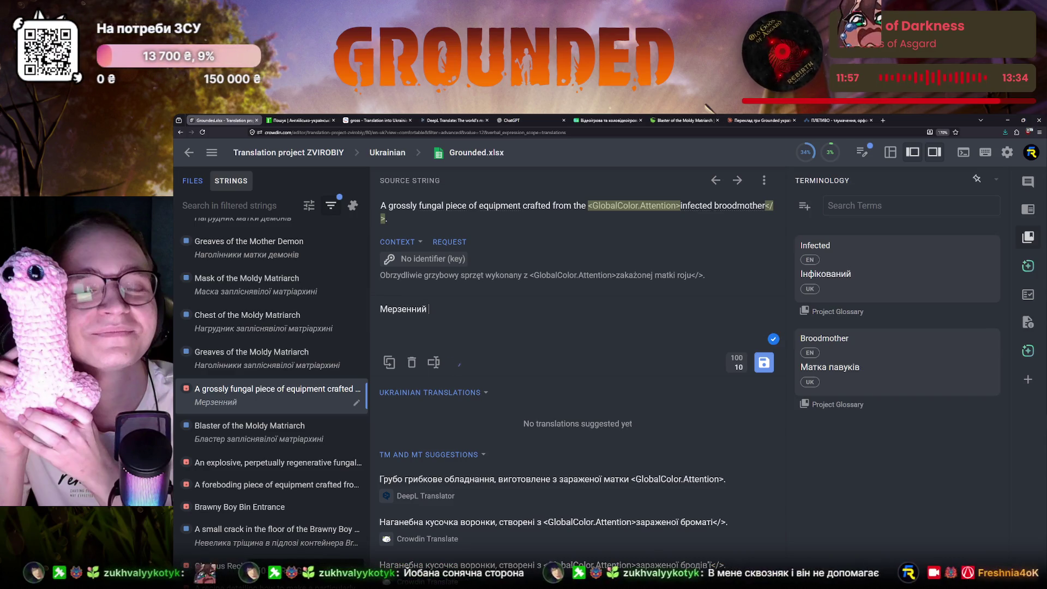
- Type the start of the Ukrainian draft 'Мерзенна грибкова частина обладунків…', fixing word endings
key(BackSpace)
key(BackSpace)
key(BackSpace)
text(а)
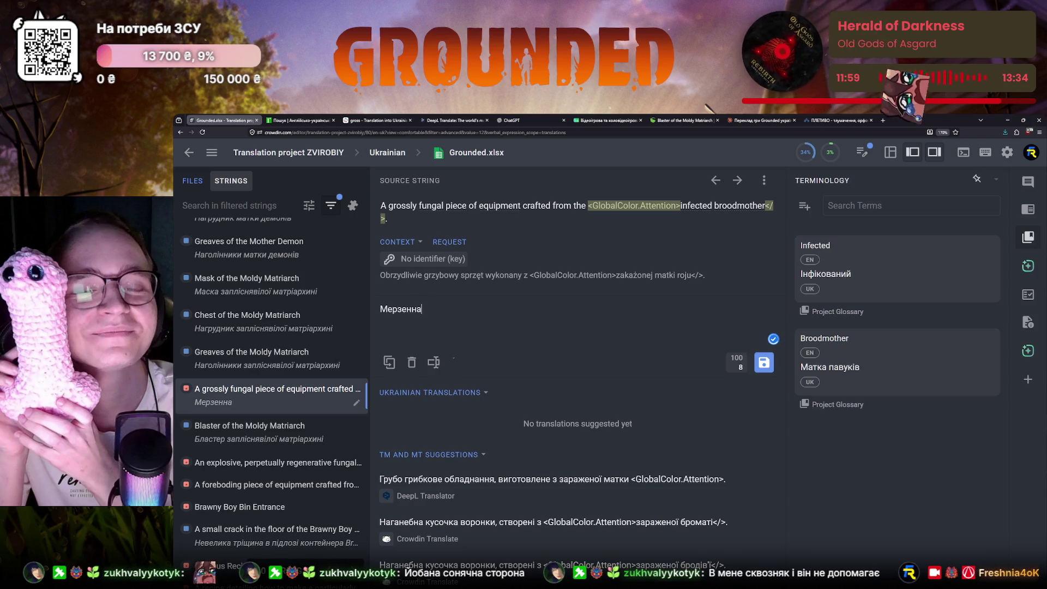
text( частина)
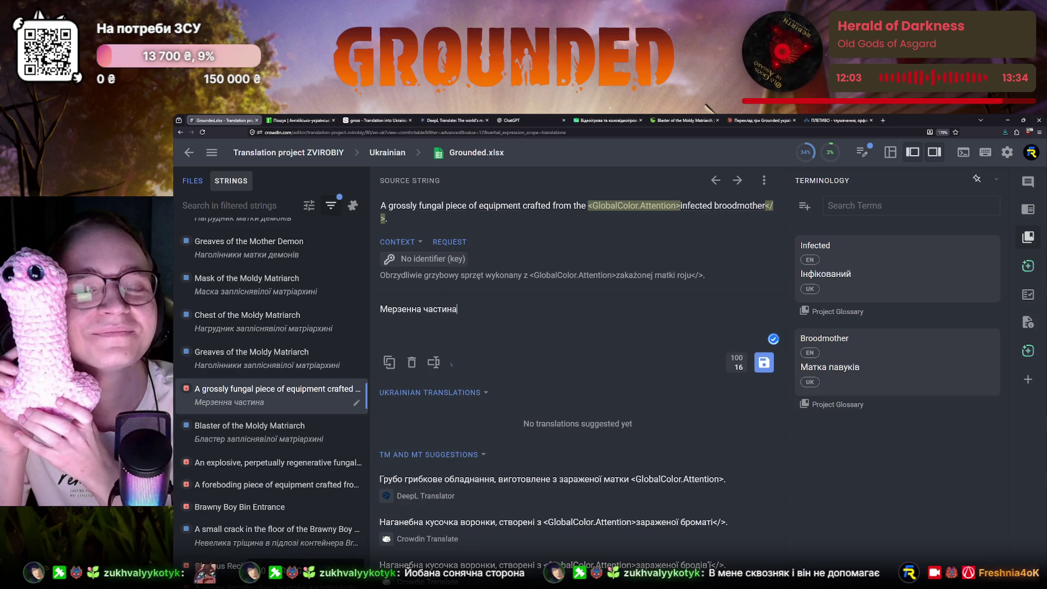
key(BackSpace)
key(BackSpace)
key(BackSpace)
key(BackSpace)
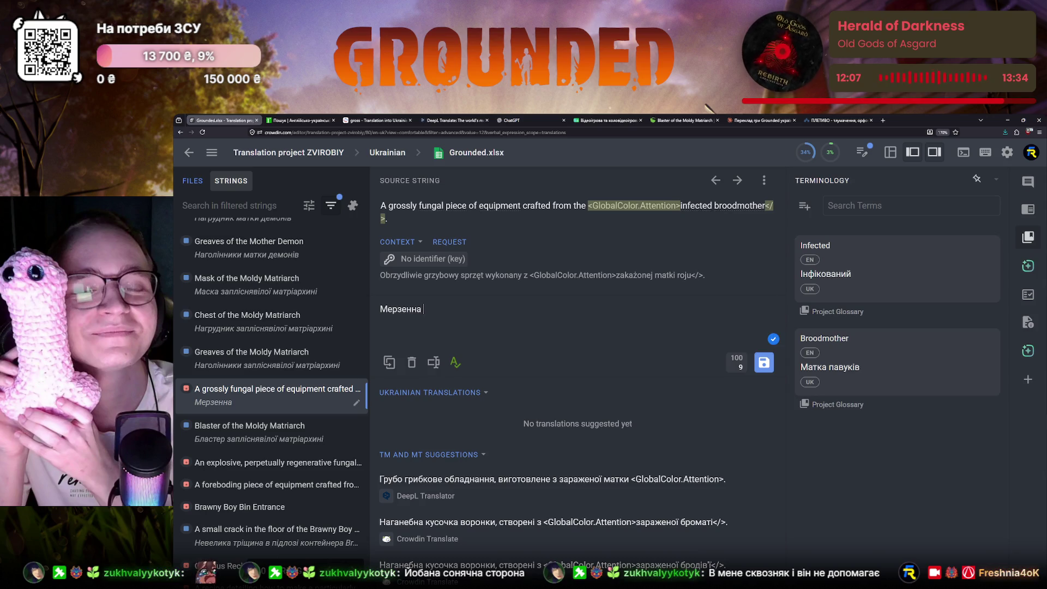
text(грибкова частина обладунків, с)
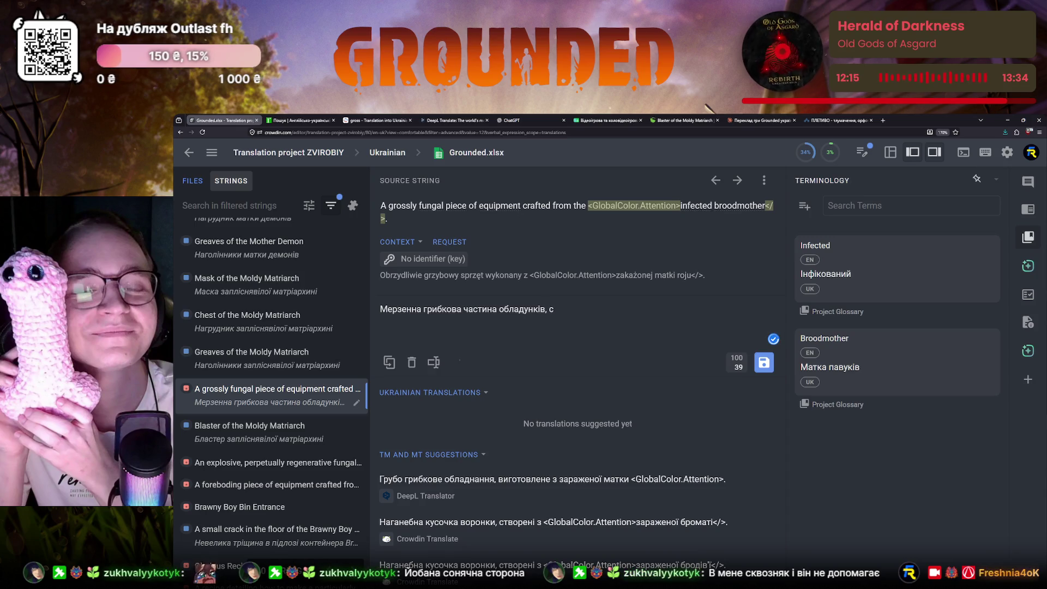
key(BackSpace)
text(виготовлена )
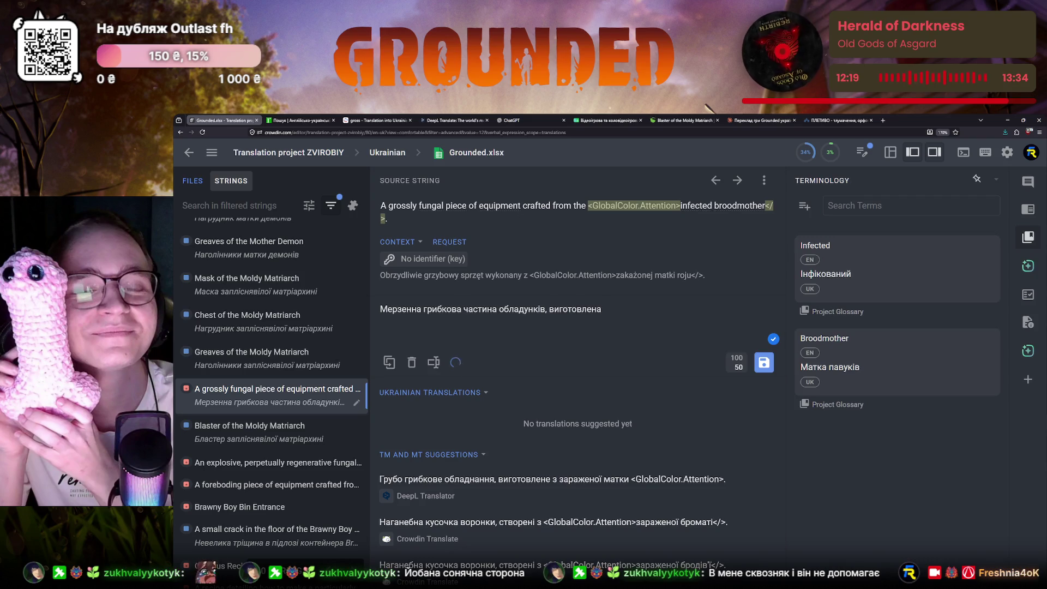
text(з)
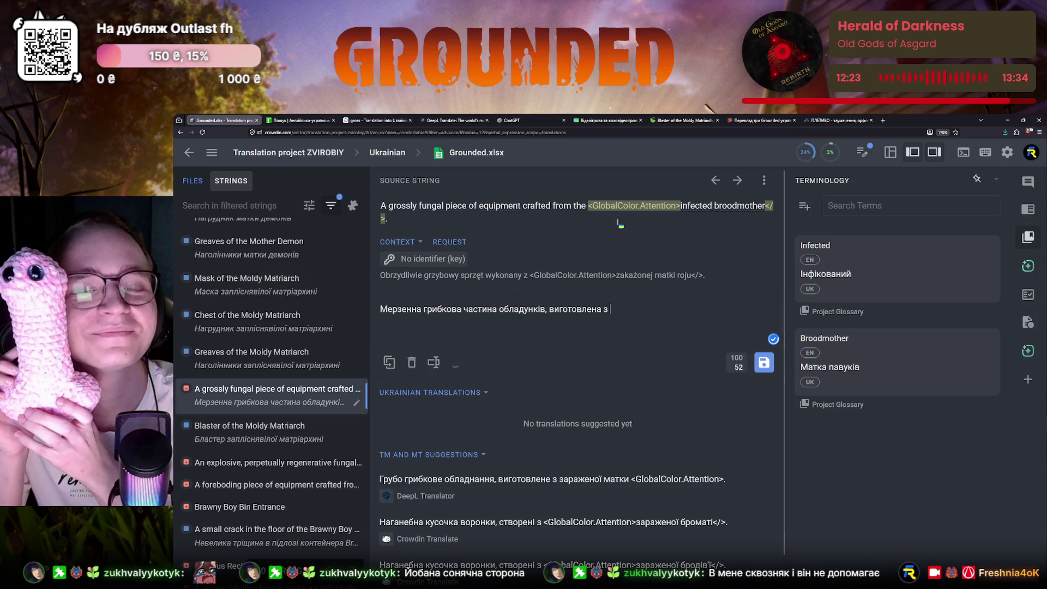
- Insert the GlobalColor.Attention tag and glossary terms for Infected and Broodmother, ending with 'інфікованої матки павуків'
click(634, 206)
click(700, 207)
click(737, 210)
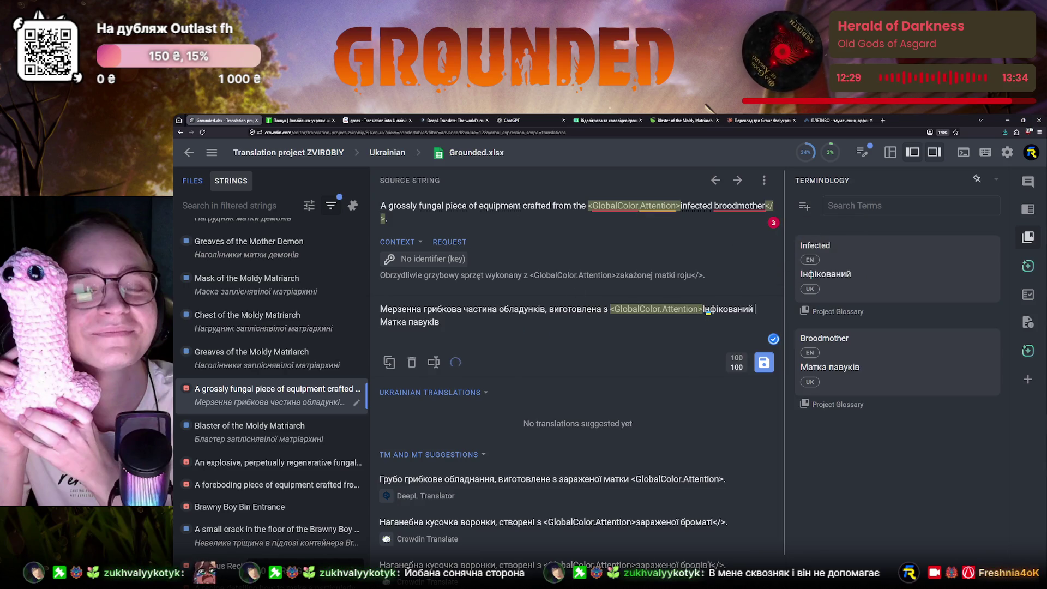
key(BackSpace)
key(BackSpace)
text(ої)
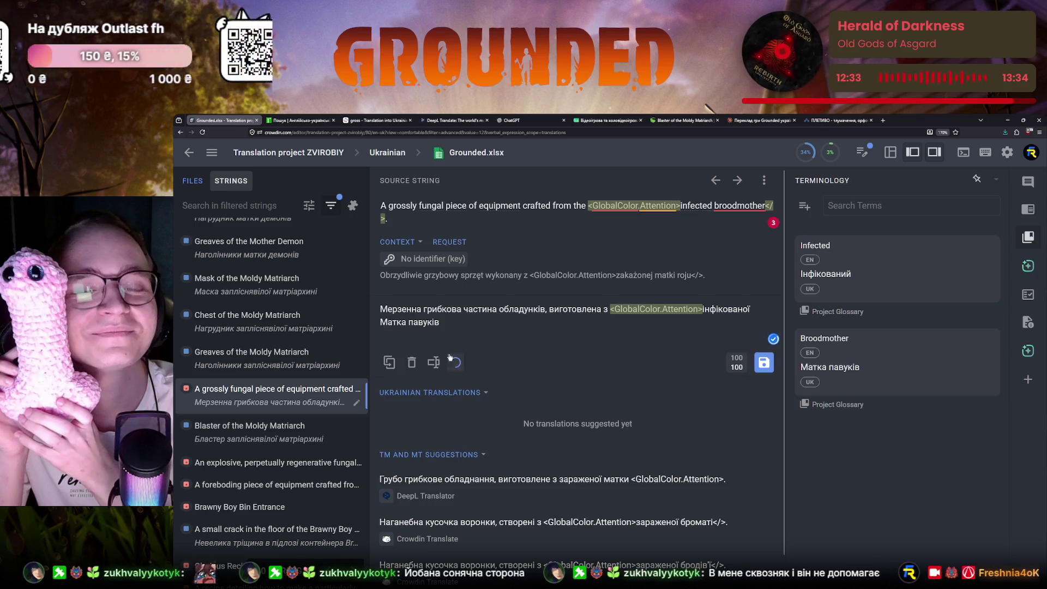
double_click(393, 322)
text(матки)
click(475, 324)
text(</>.)
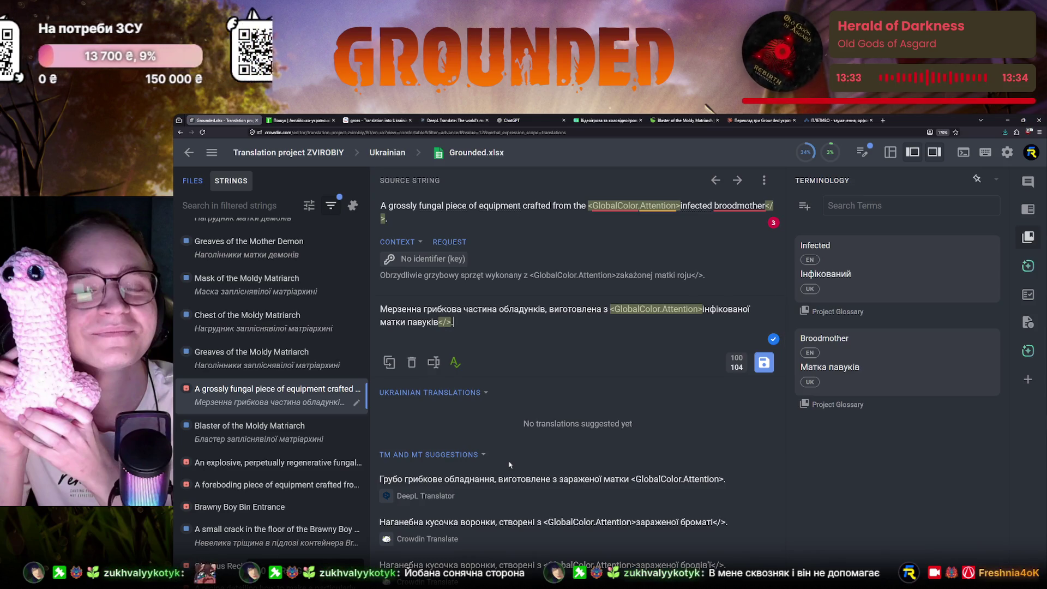
drag(447, 206, 521, 206)
key(ctrl+c)
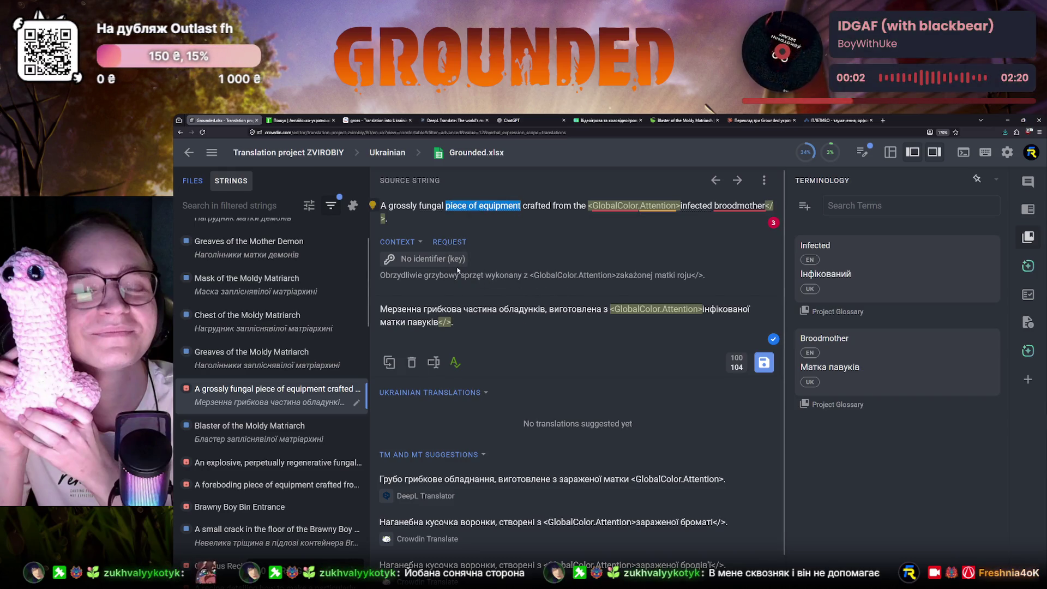
- Search 'piece of equipment' in the English-Ukrainian dictionary
key(ctrl+Tab)
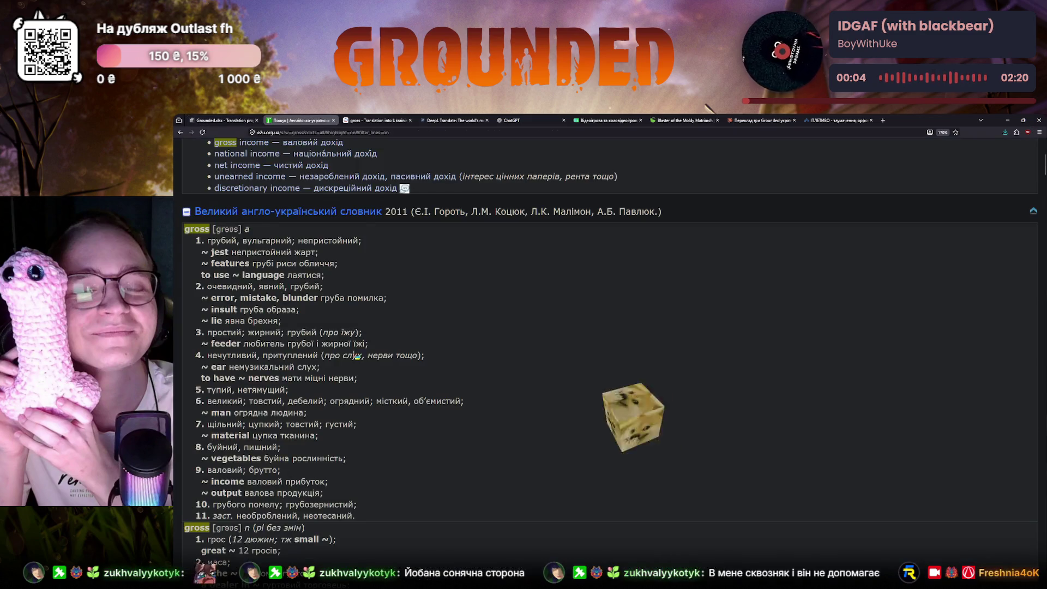
key(ctrl+a)
key(ctrl+v)
key(Return)
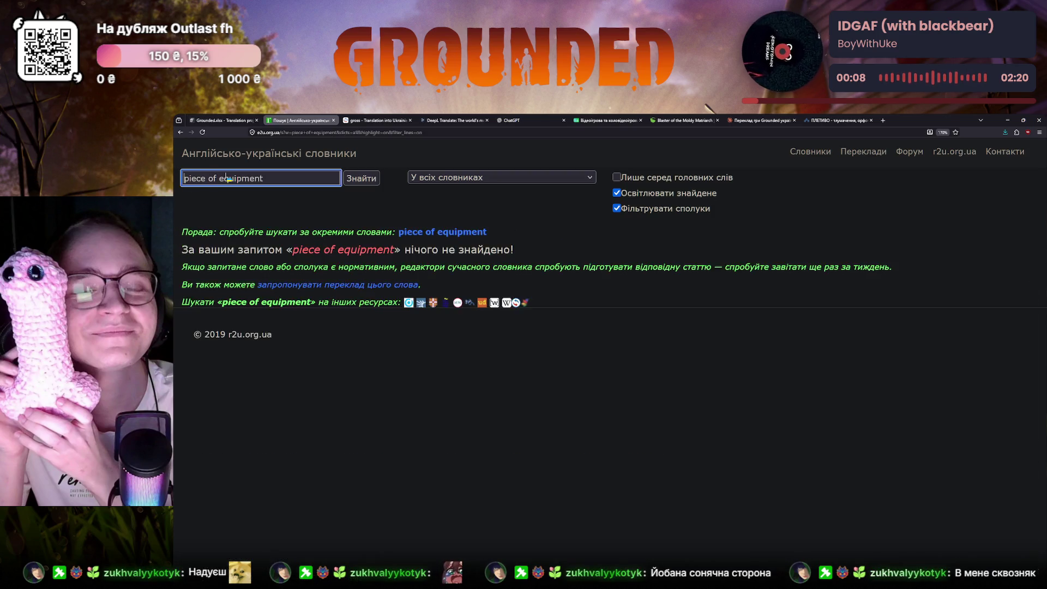
- Search 'piece of equipment' in Reverso Context, review examples, and return to Crowdin
key(ctrl+Tab)
click(398, 196)
key(ctrl+a)
key(ctrl+v)
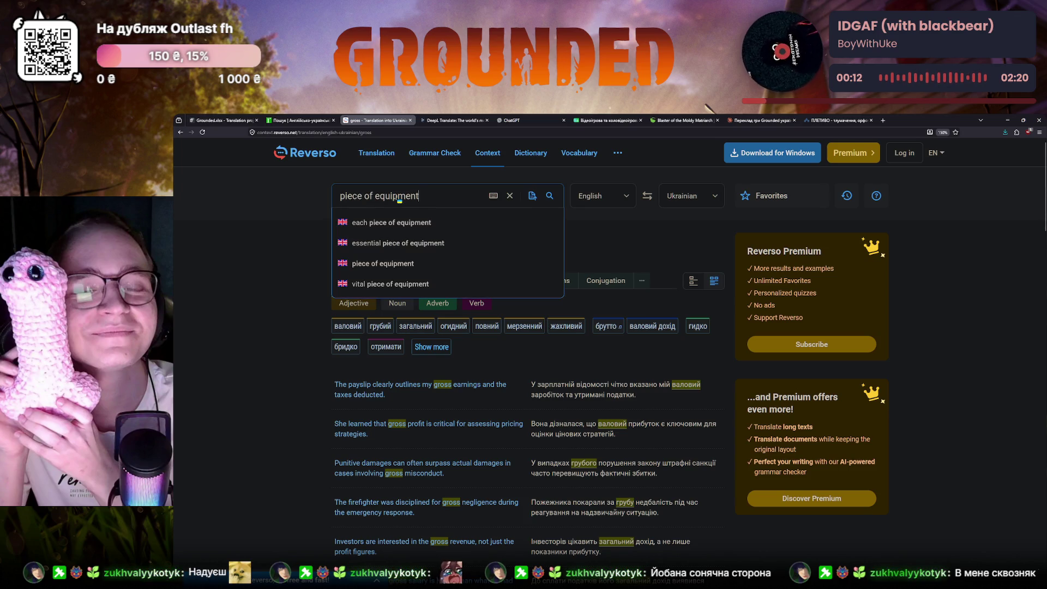
key(Return)
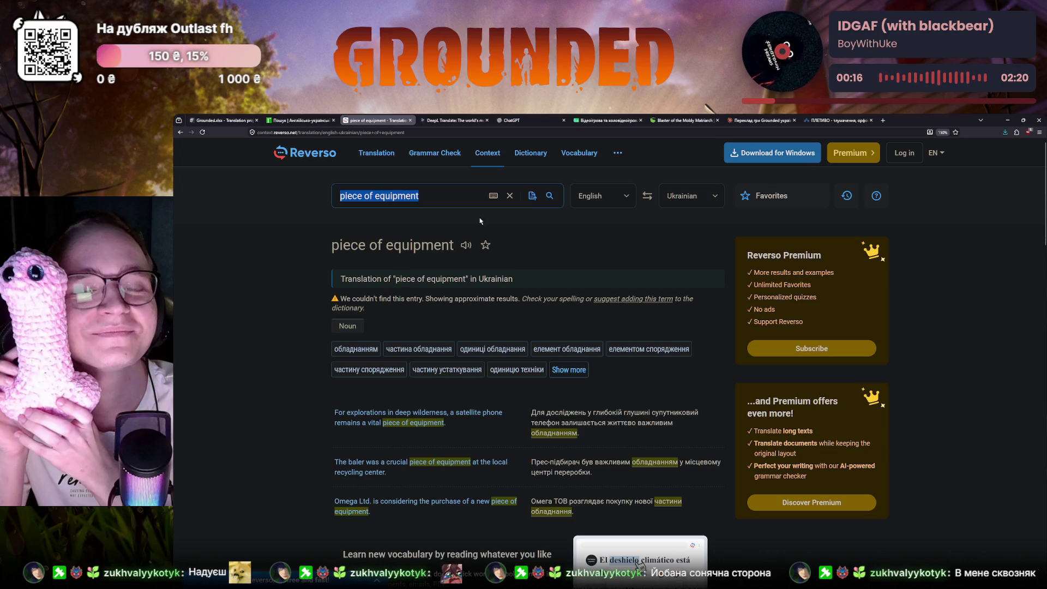
scroll(484, 347, down, 2)
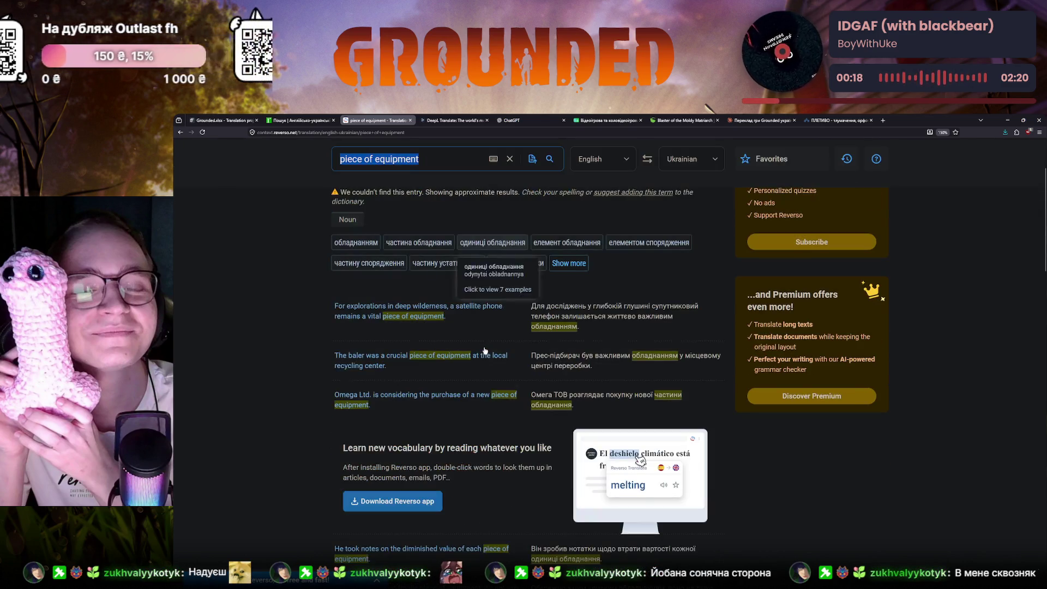
scroll(485, 347, down, 2)
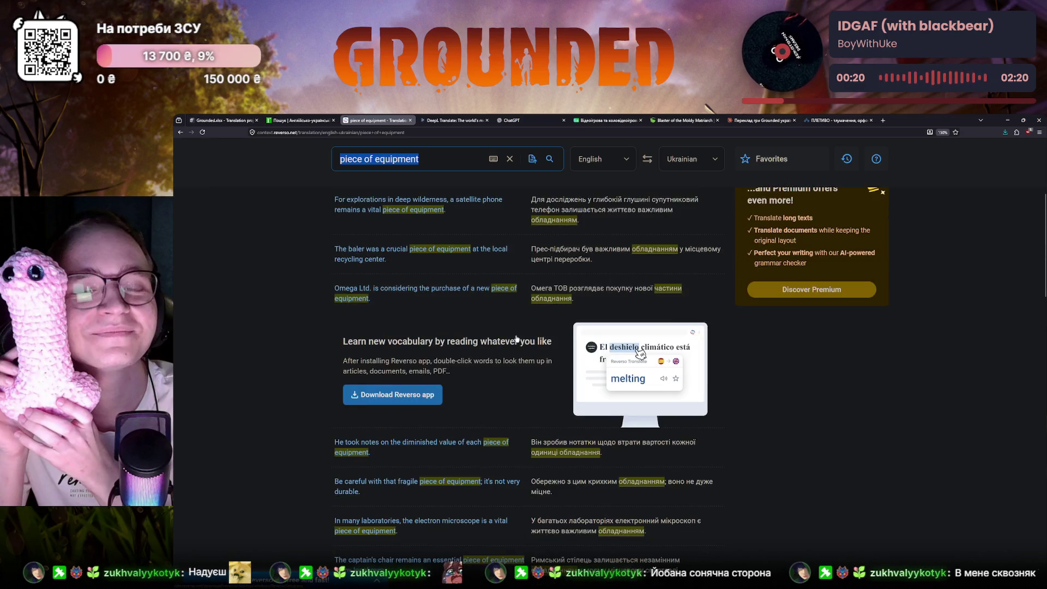
scroll(500, 350, down, 2)
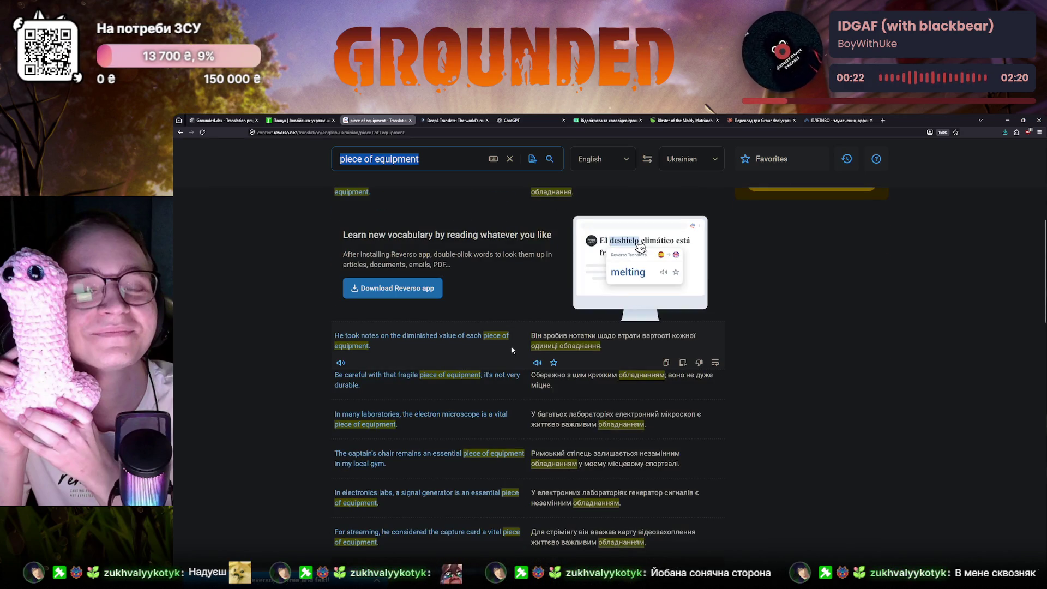
click(215, 120)
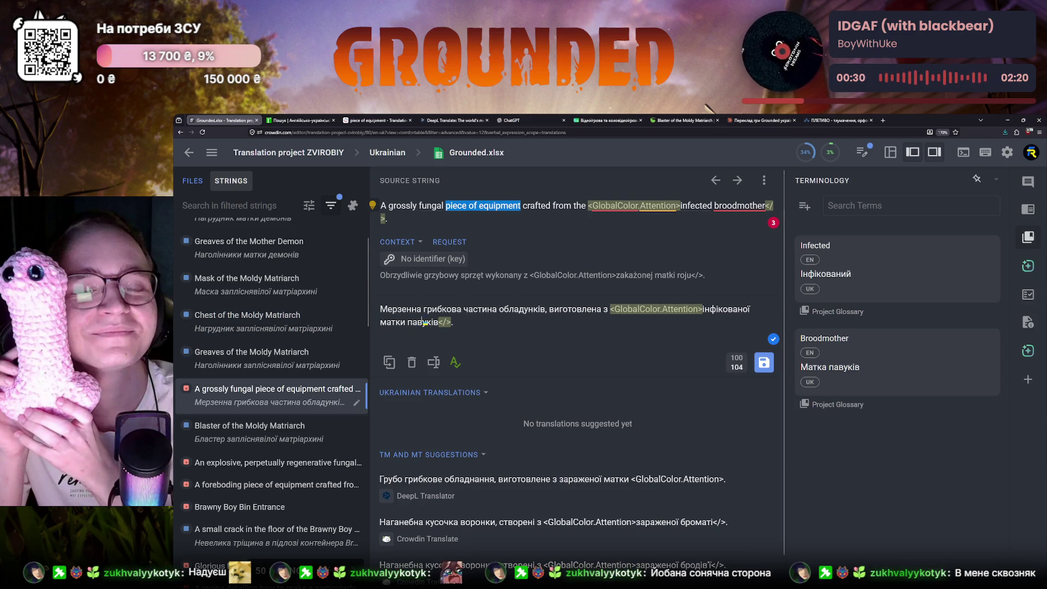
- Reword the draft to plural 'Мерзенні грибкові' and remove the word 'частина'
click(422, 311)
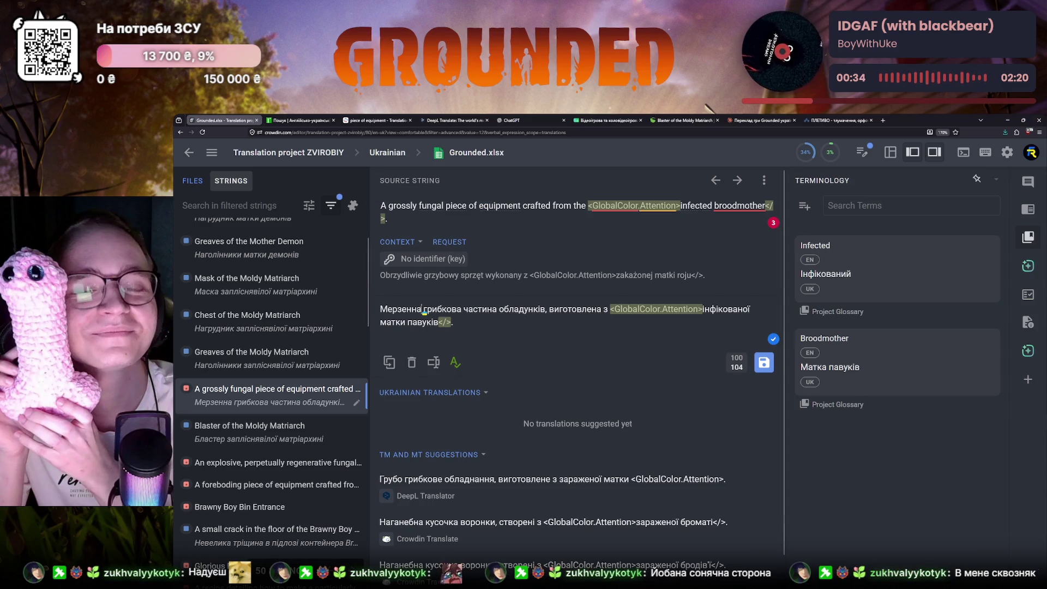
key(BackSpace)
text(і)
click(459, 311)
key(BackSpace)
text(і)
double_click(463, 311)
key(BackSpace)
- Correct to 'обладунки, виготовлені з частин', save the translation and reopen the fungal string
click(505, 310)
key(BackSpace)
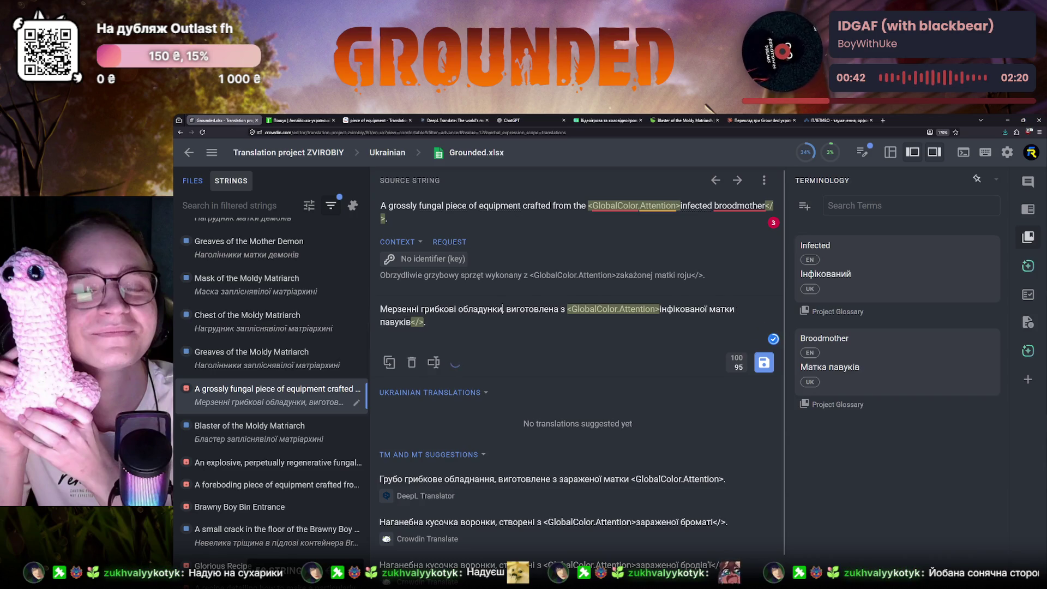
click(558, 309)
key(BackSpace)
text(і з )
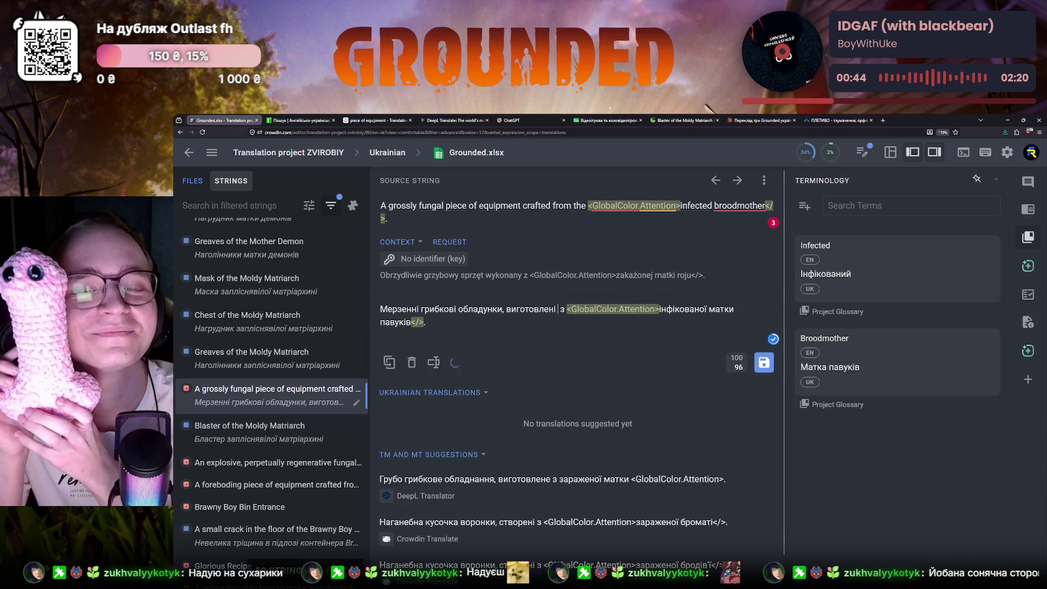
text(час)
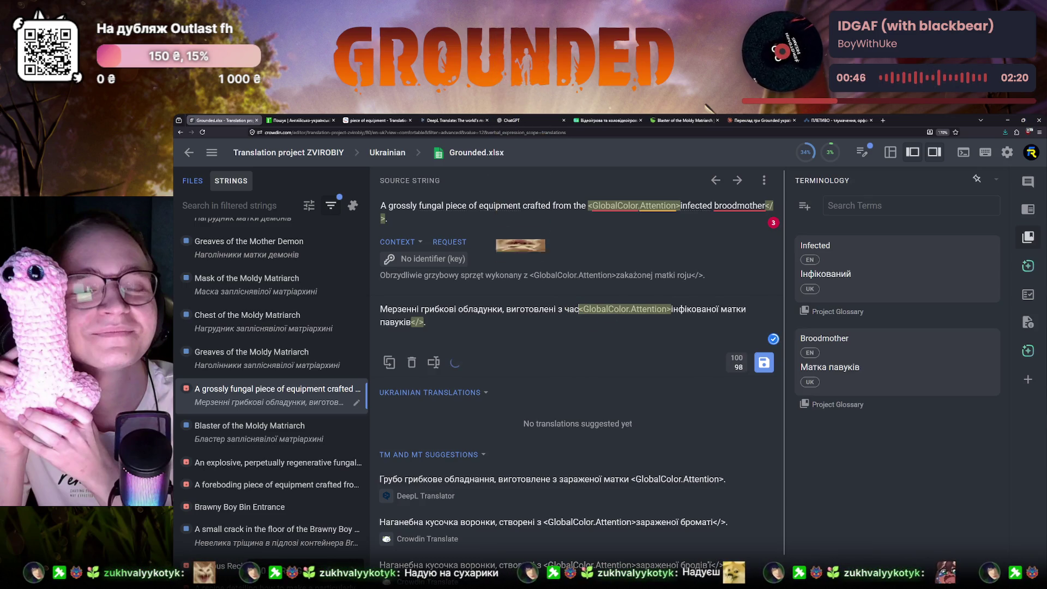
text(тин)
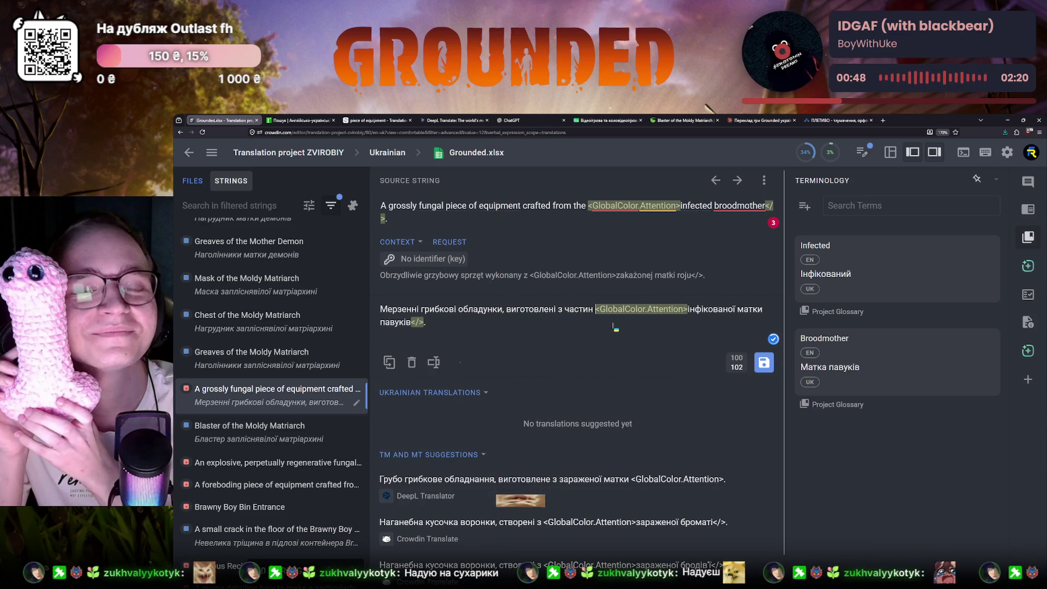
click(761, 364)
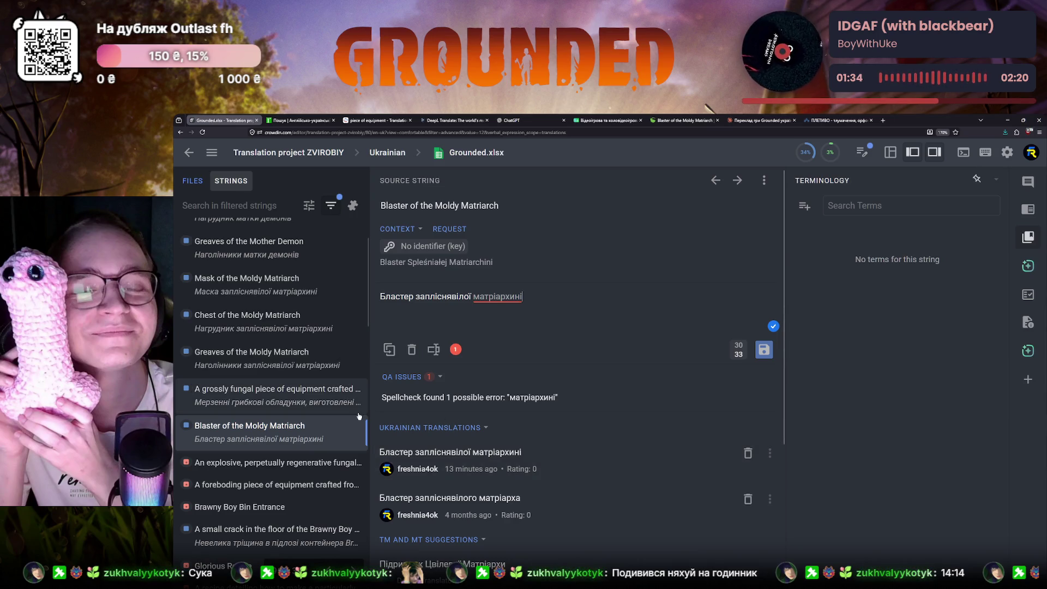
click(270, 398)
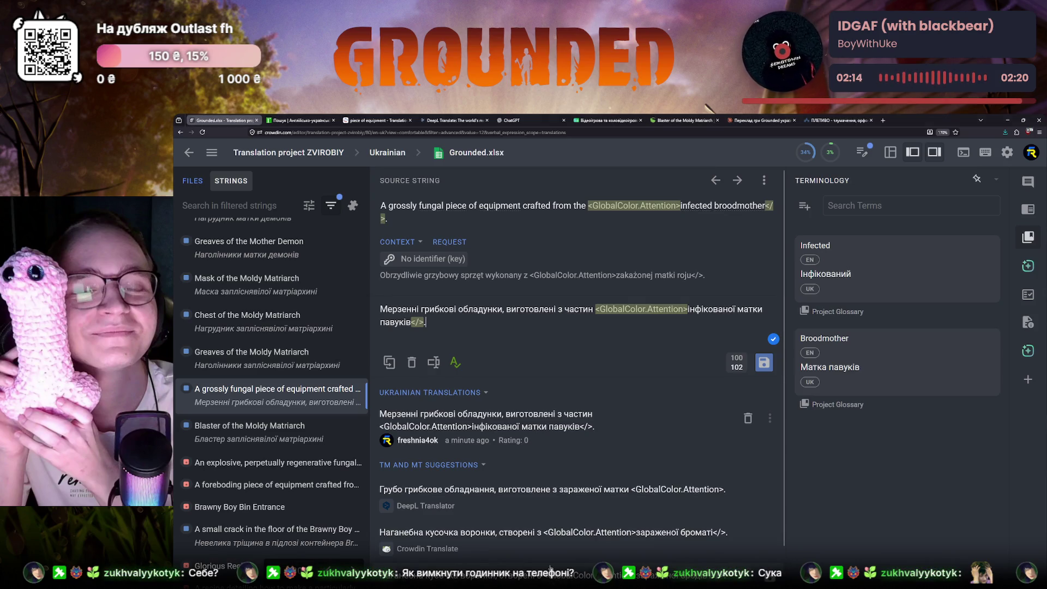
mouse_move(552, 496)
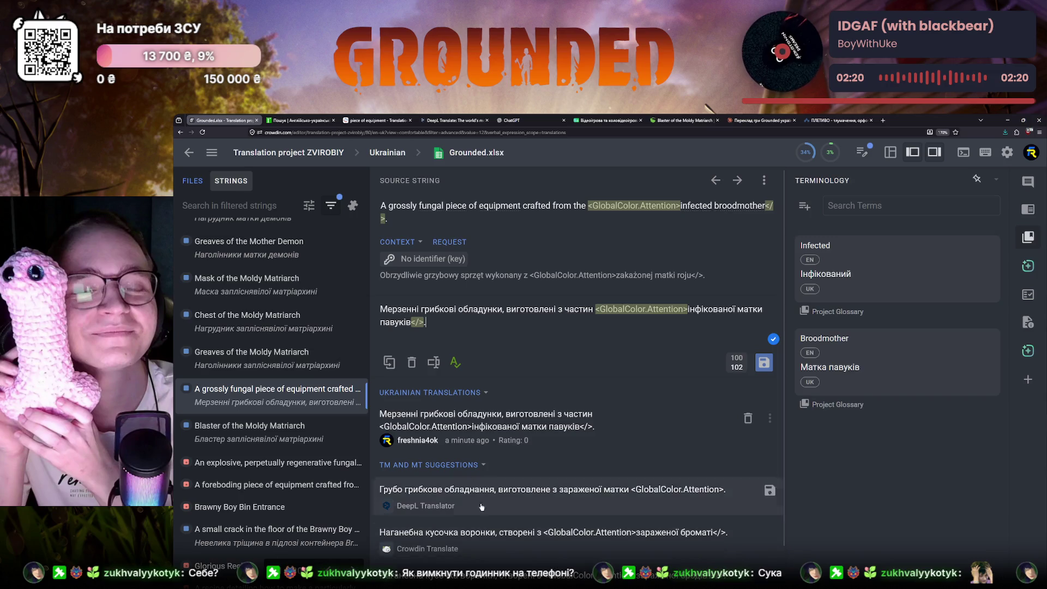
- Place the cursor in the saved translation 'Мерзенні грибкові обладунки…'
click(383, 312)
- Paste the translation into Claude with the question 'Чи добре звучить "…"' and trim the trailing tag
key(ctrl+a)
key(ctrl+c)
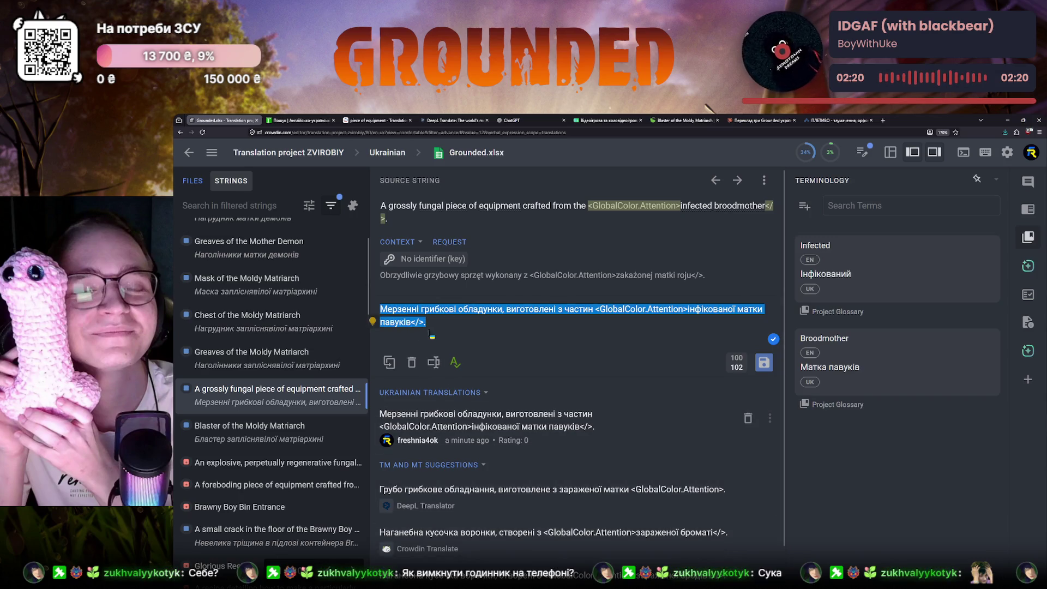
click(761, 121)
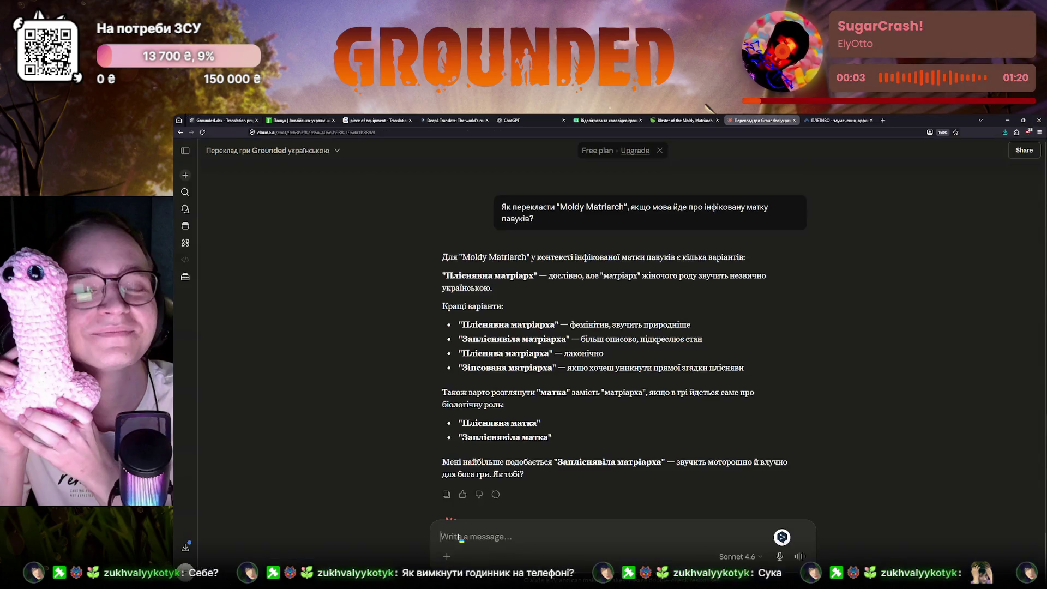
key(ctrl+v)
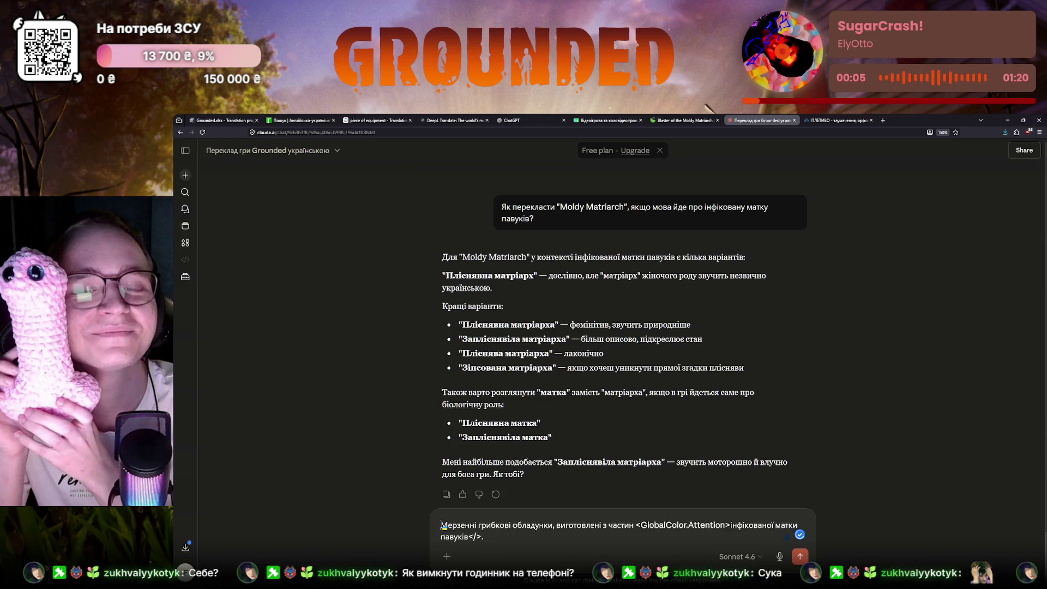
text(Чи добое х)
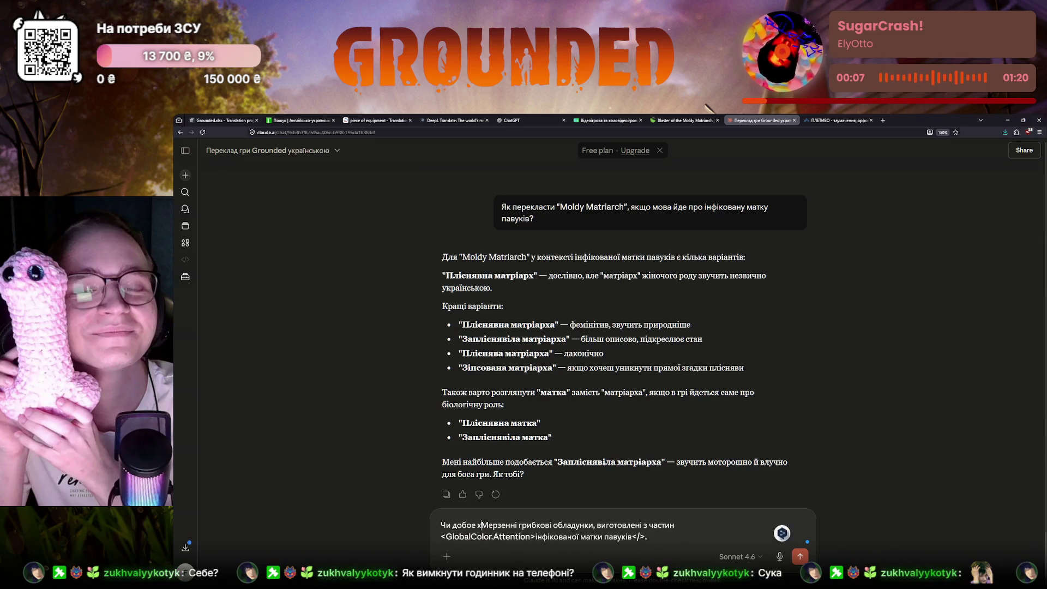
key(BackSpace)
text(ре звучить ")
drag(647, 537, 638, 537)
text(")
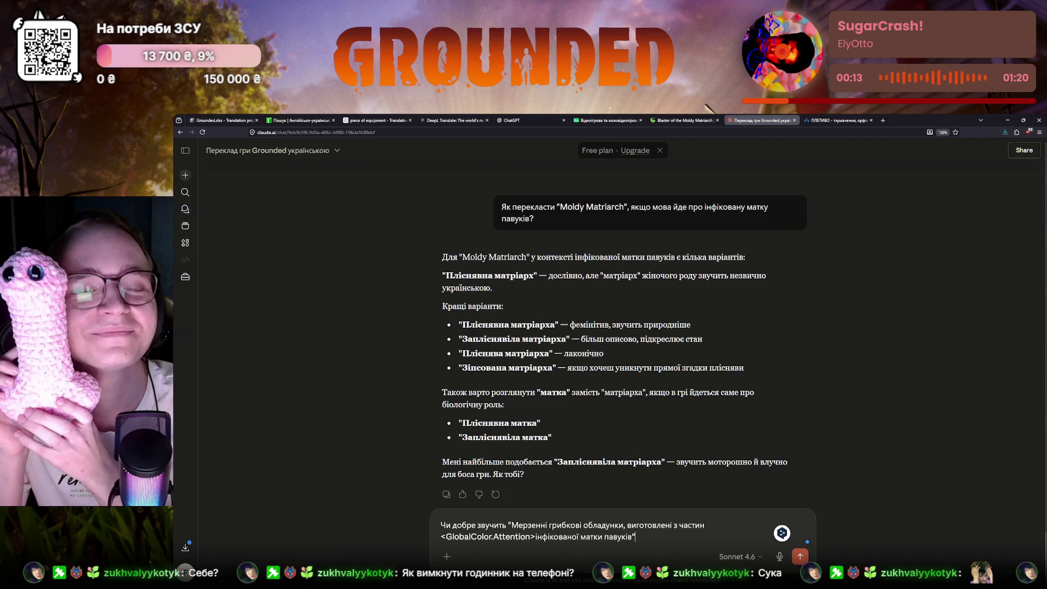